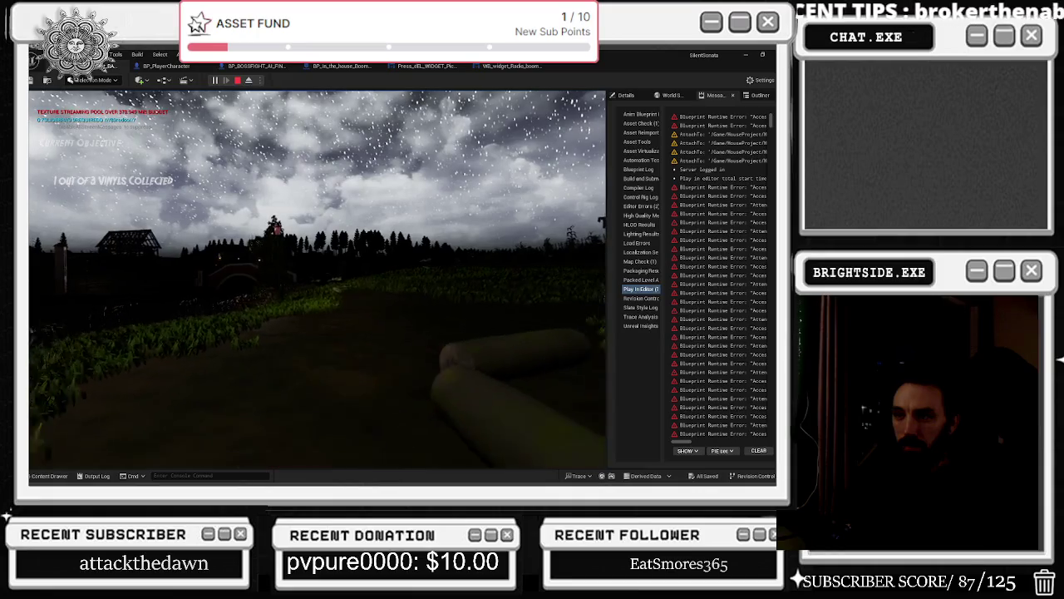
- Walk into the flashlit stone well for the red gas can, then cross the dark field
key(w)
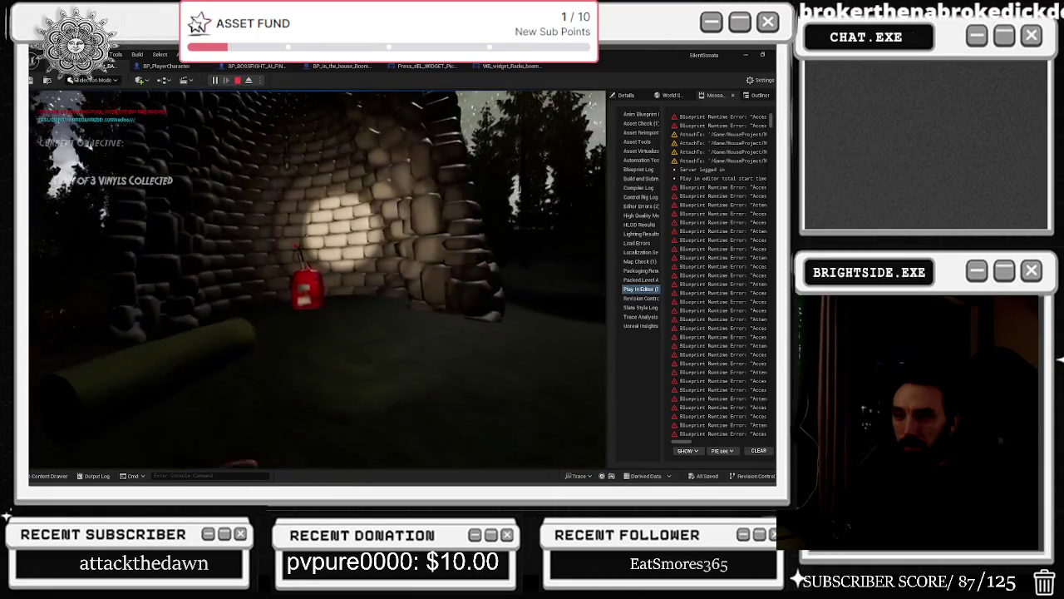
key(w)
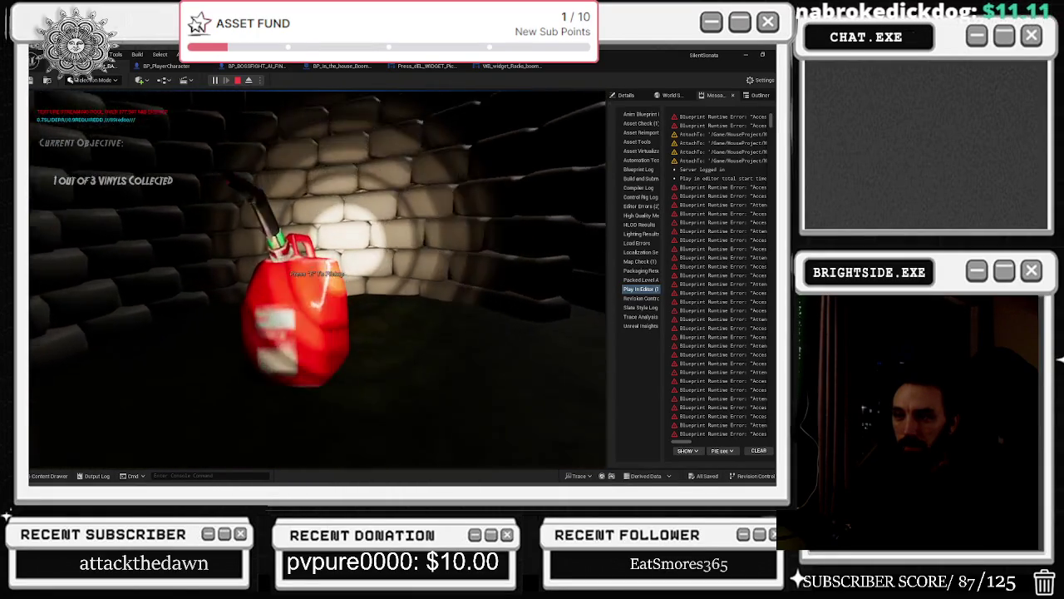
key(w)
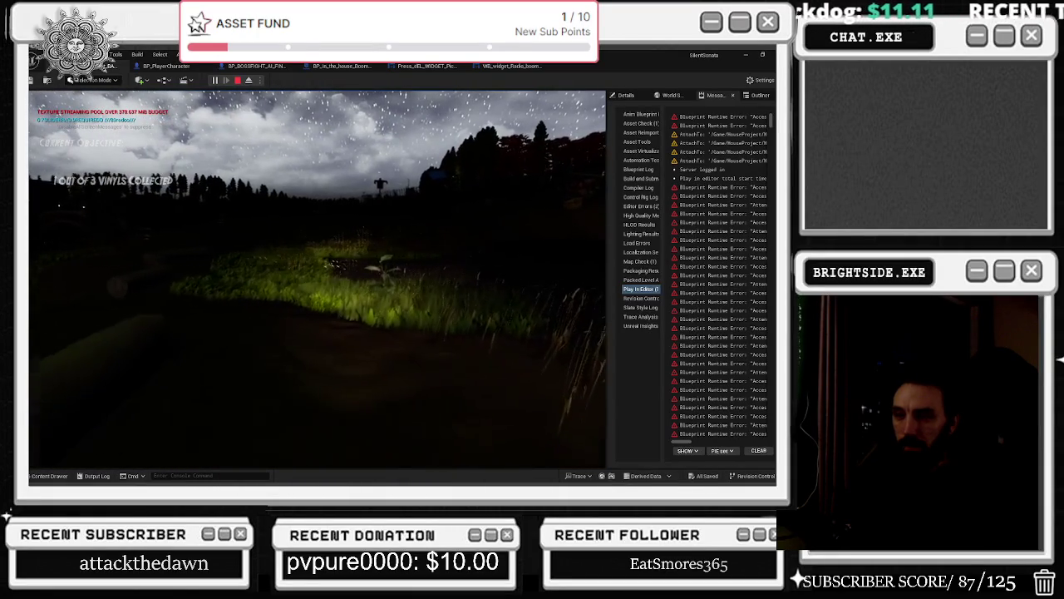
key(w)
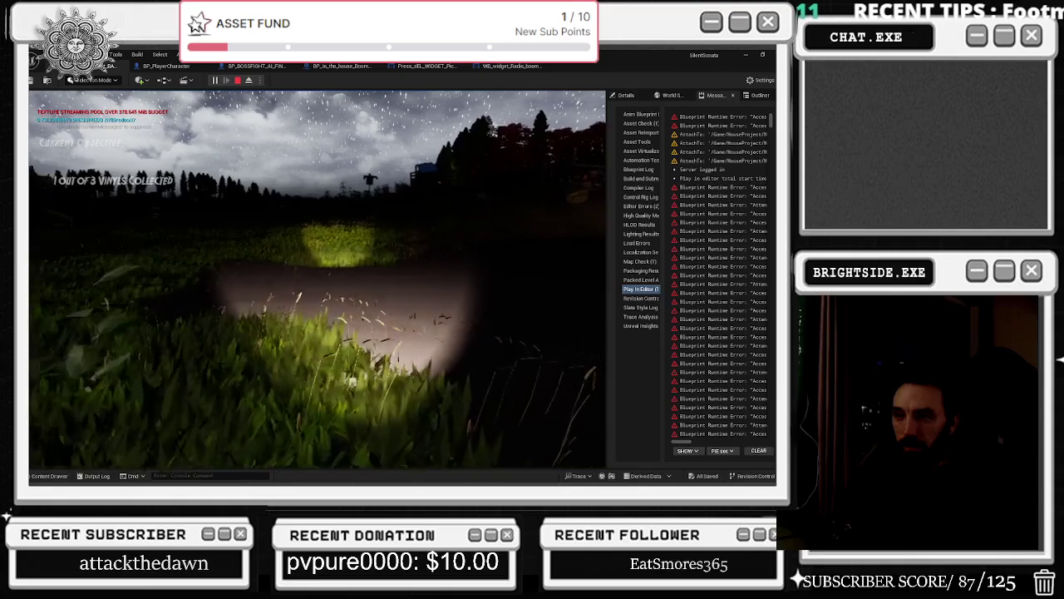
key(w)
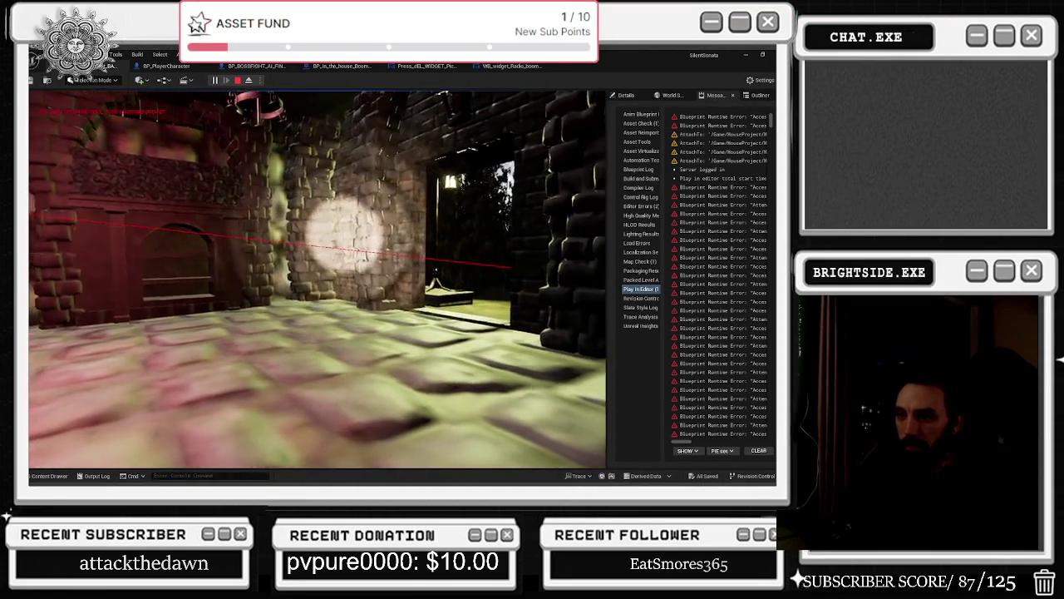
- Walk past the lit pillar and up the stone stairway into the dungeon room with the cage
key(w)
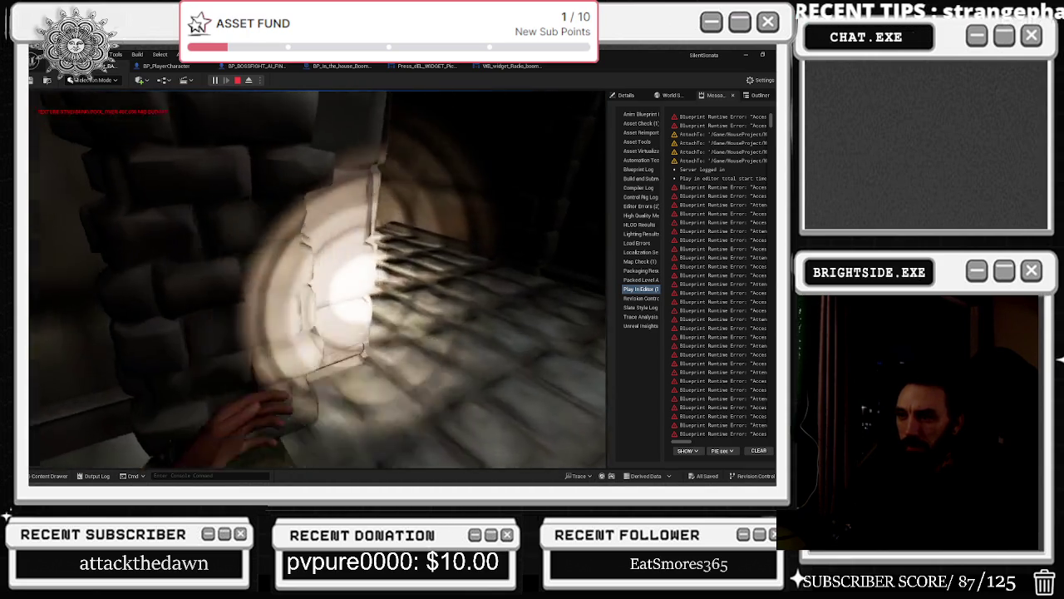
key(w)
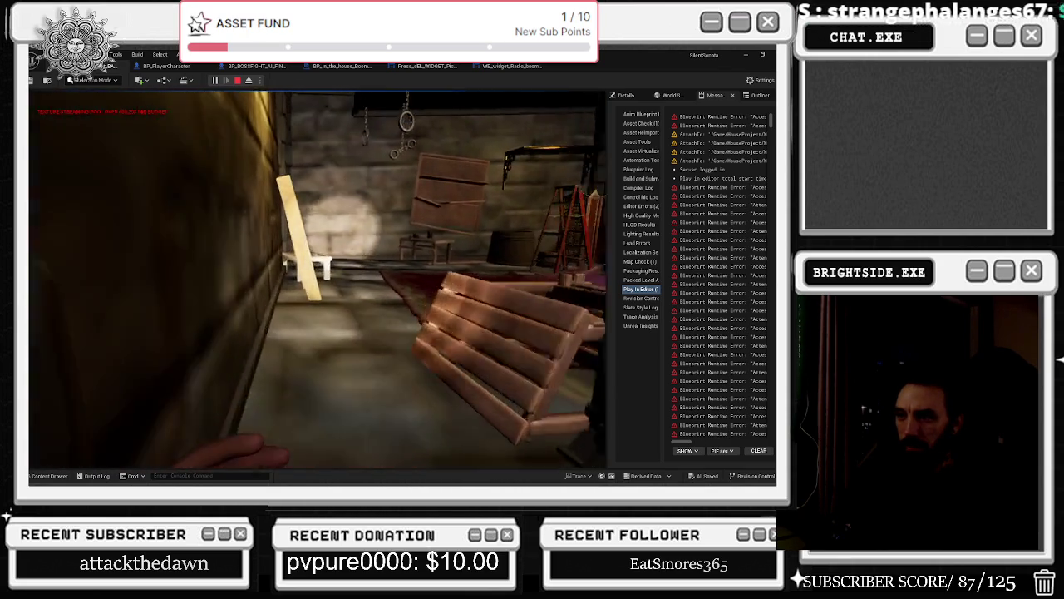
key(w)
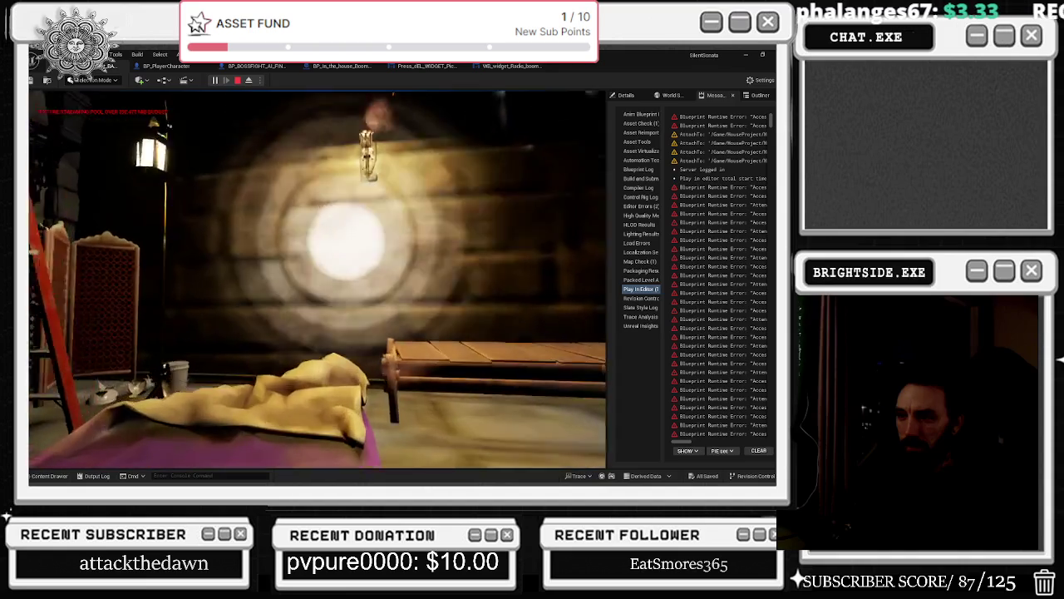
key(w)
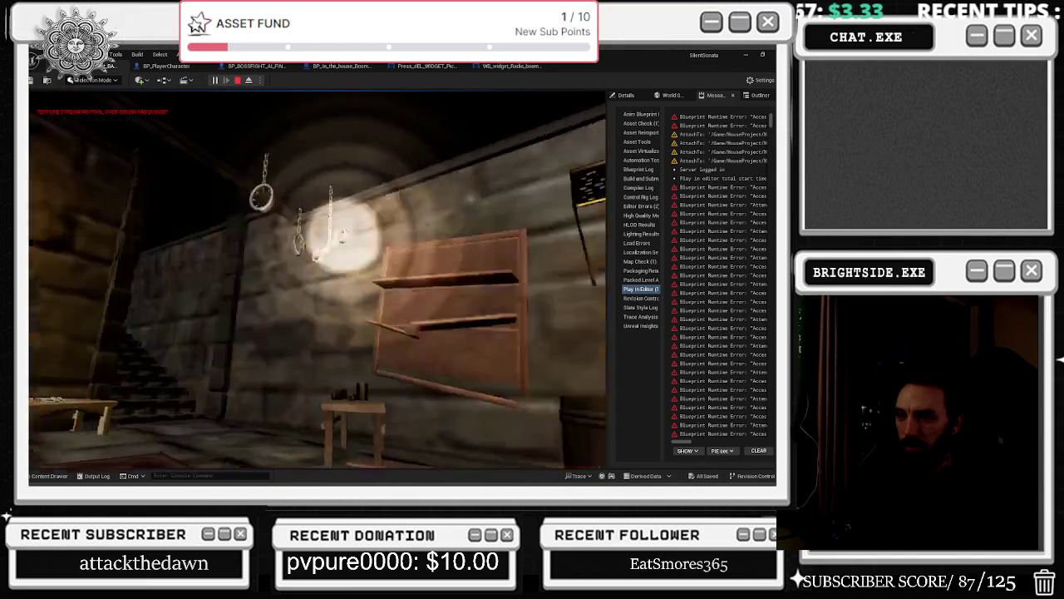
key(w)
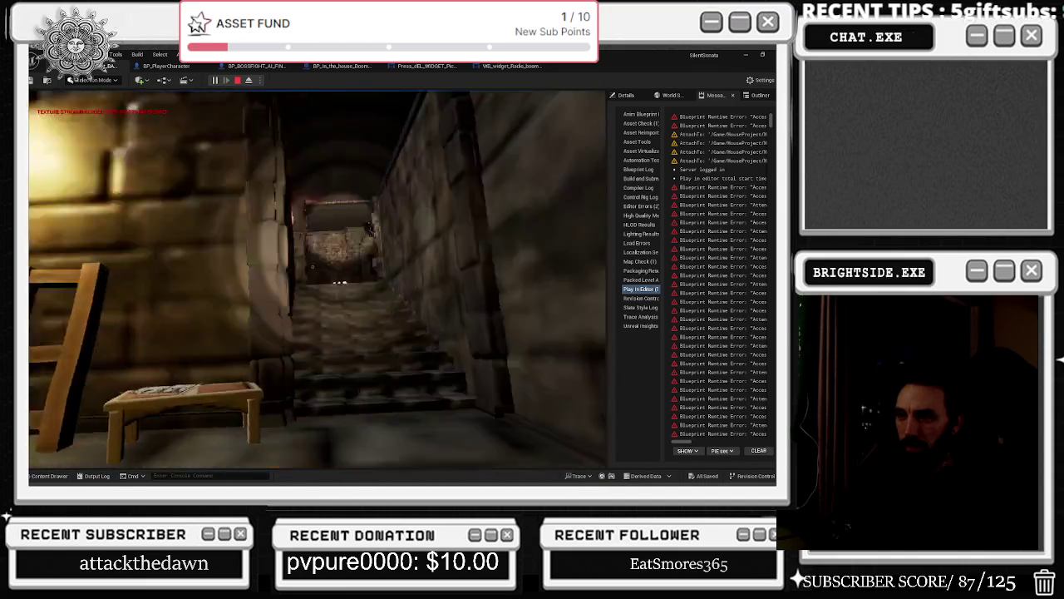
key(w)
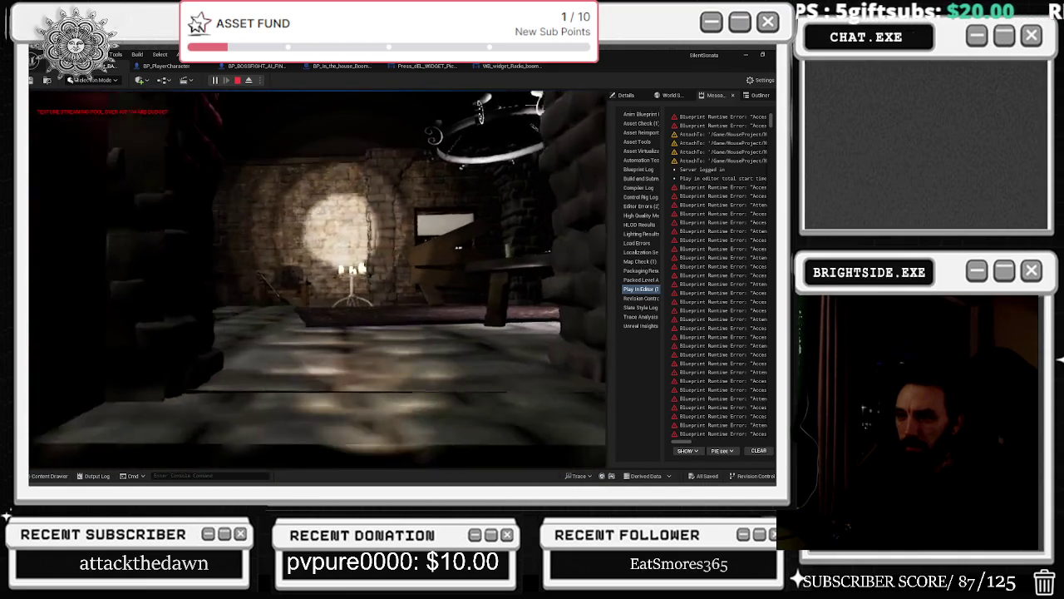
- Approach the candlelit table and read the valve-puzzle note
key(w)
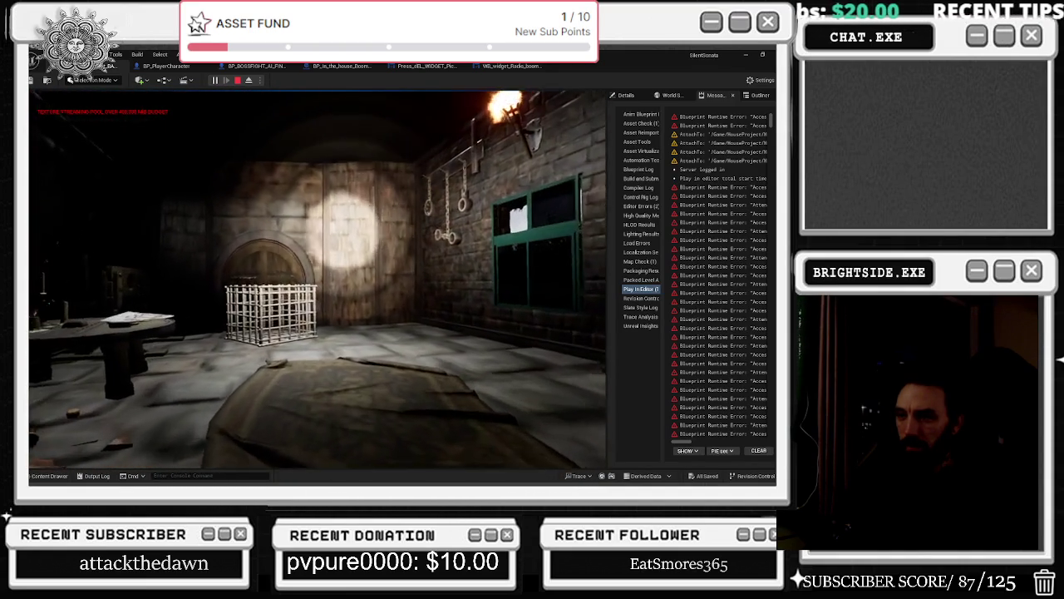
key(w)
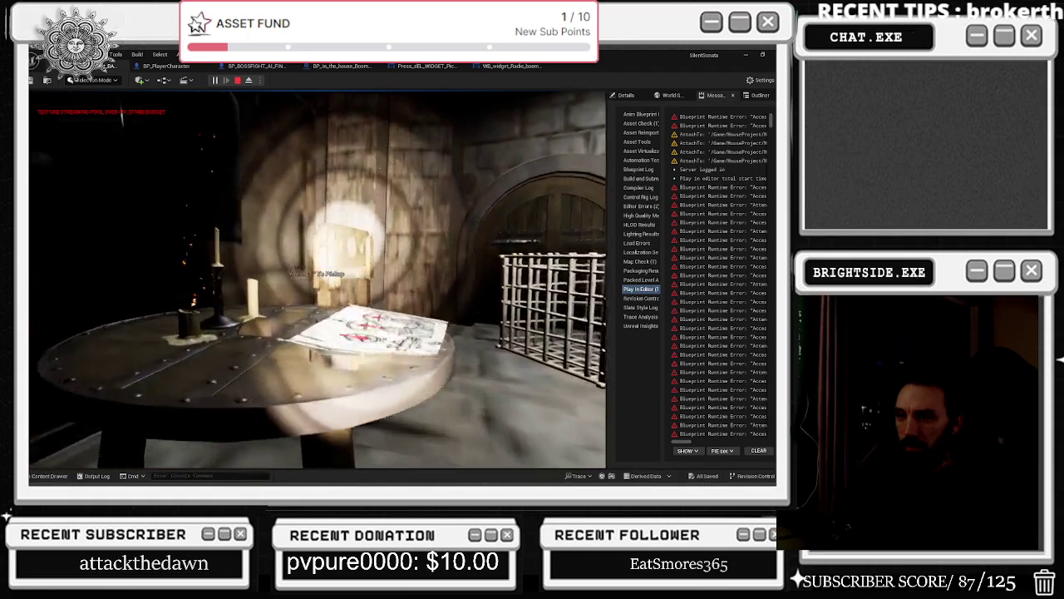
key(e)
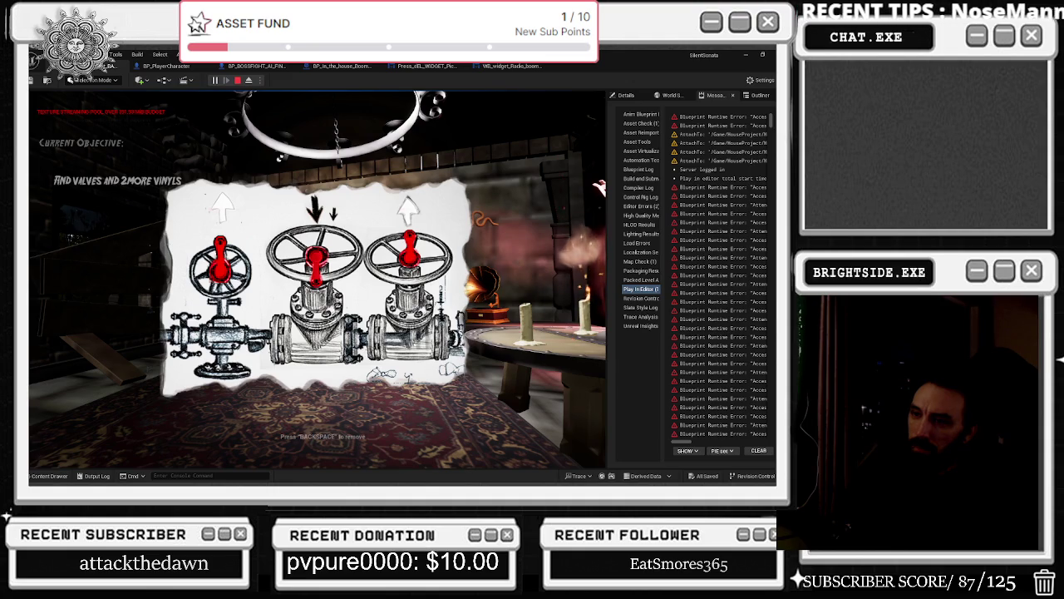
- Dismiss the valve-puzzle note with Backspace
key(BackSpace)
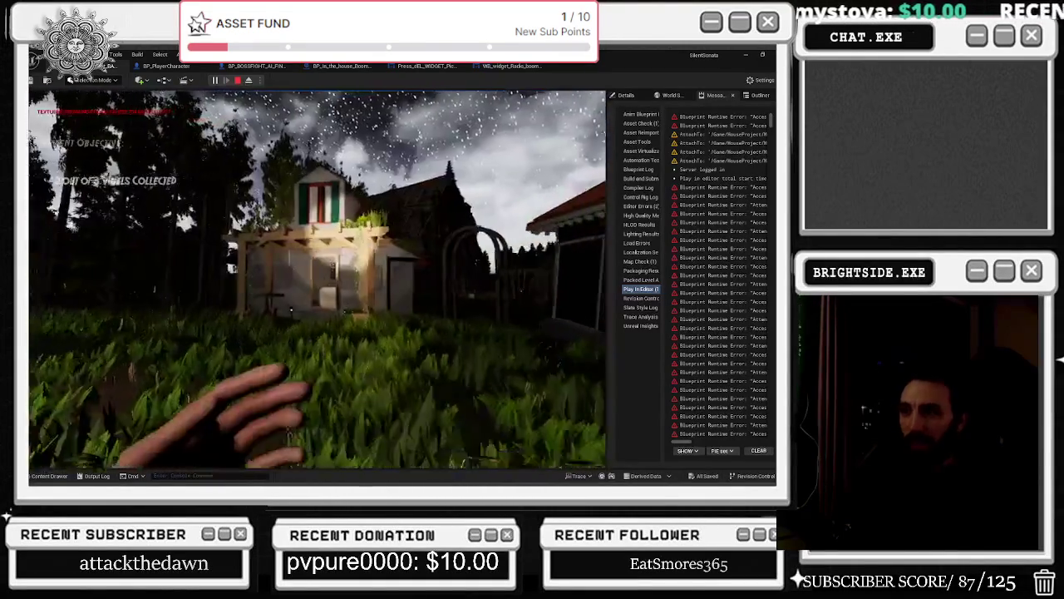
- Step out through the wooden arch and walk past the swing set to the grave by the bare tree
key(w)
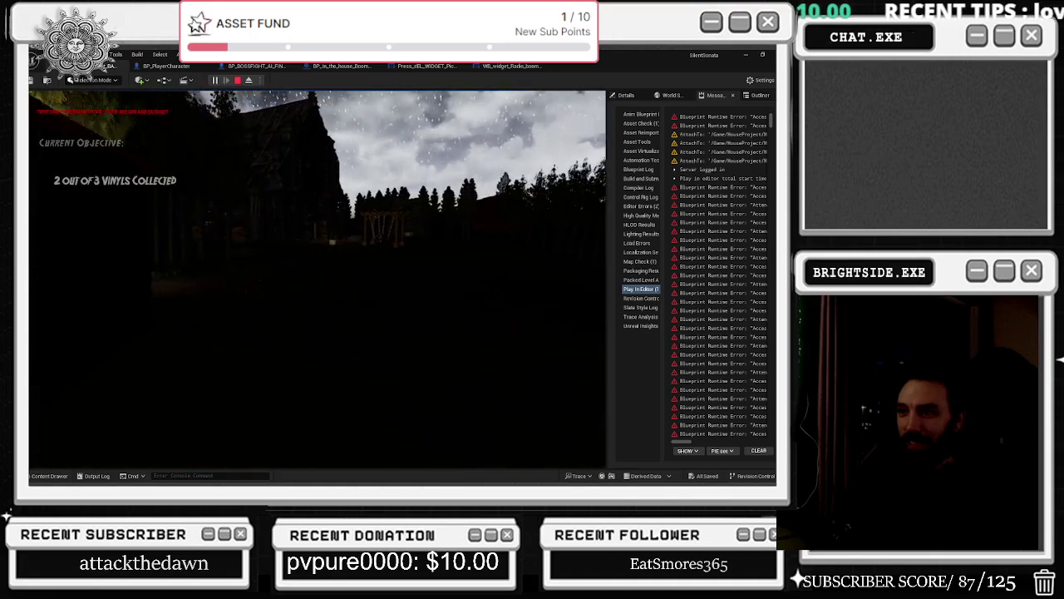
key(w)
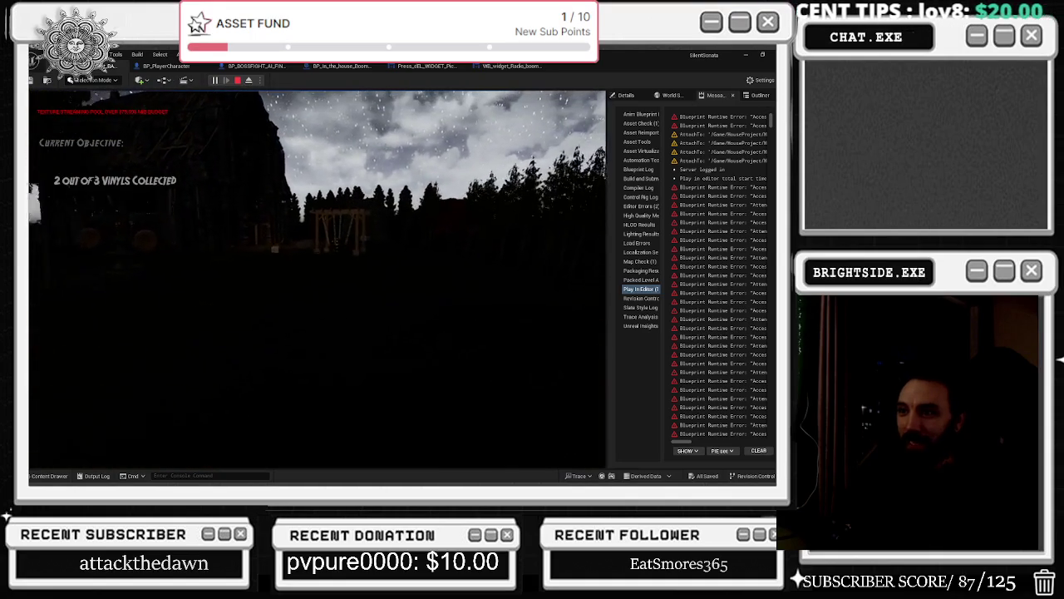
key(w)
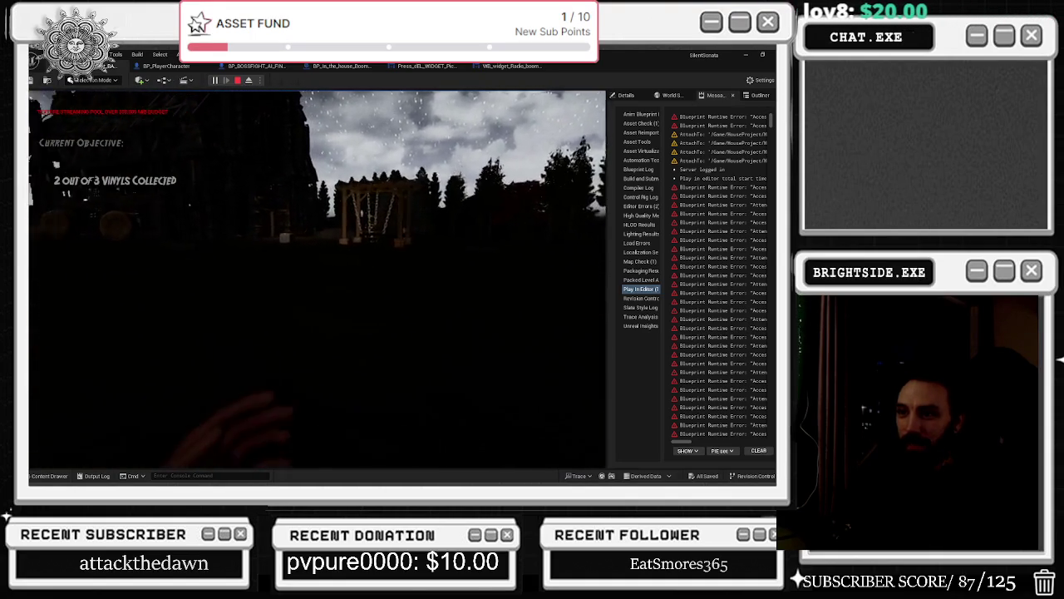
key(w)
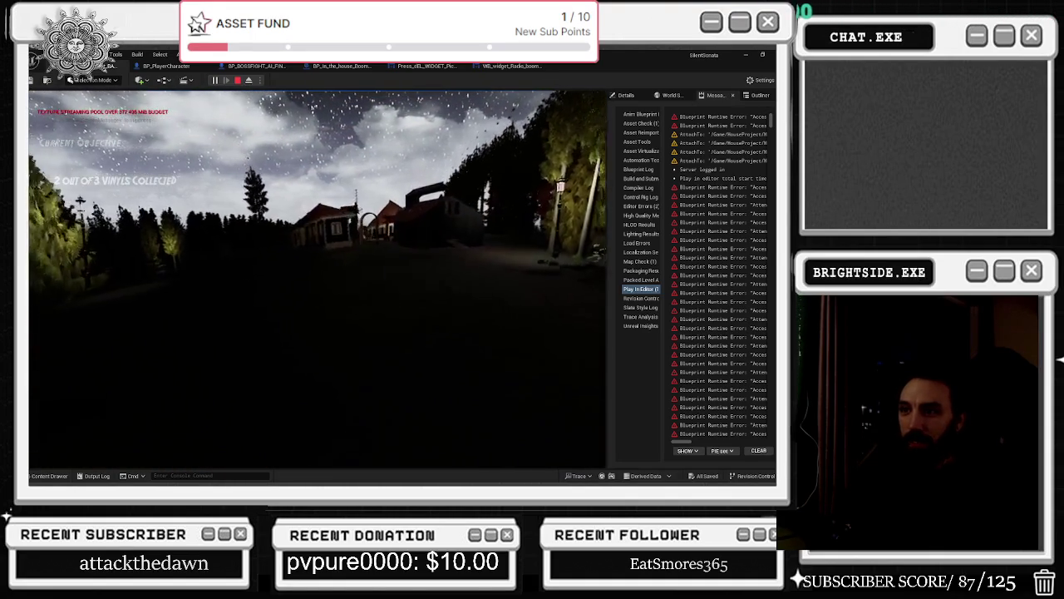
key(w)
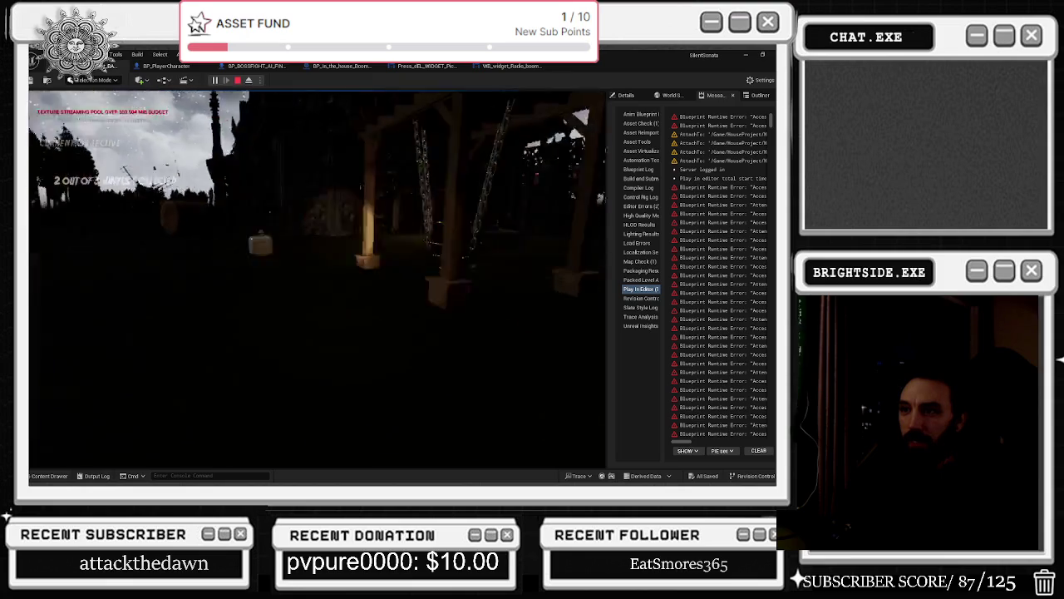
key(w)
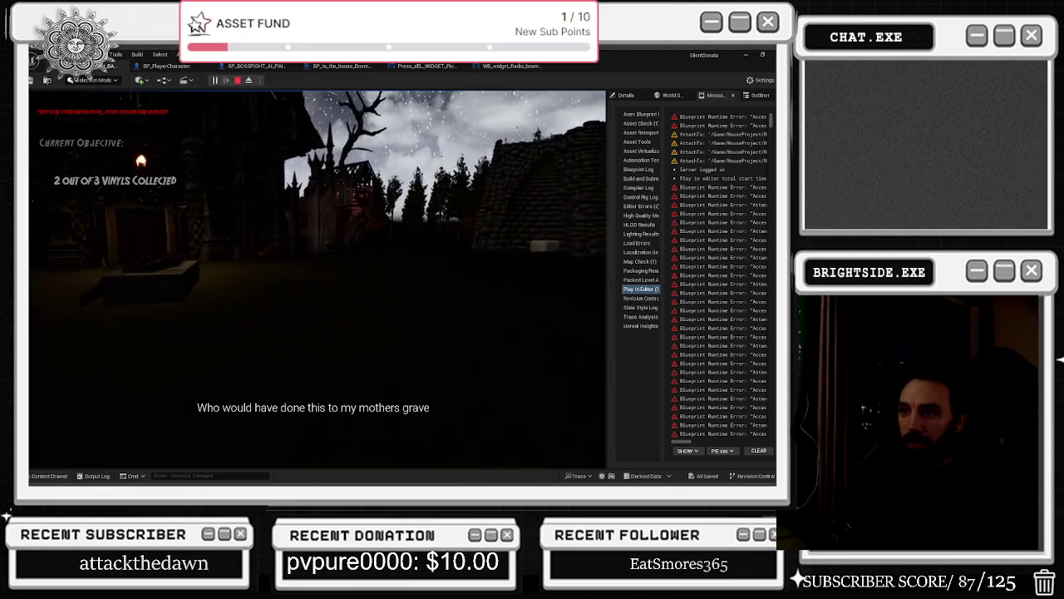
key(w)
key(w)
- Pass the gazebo and climb the ladder into the treehouse
key(w)
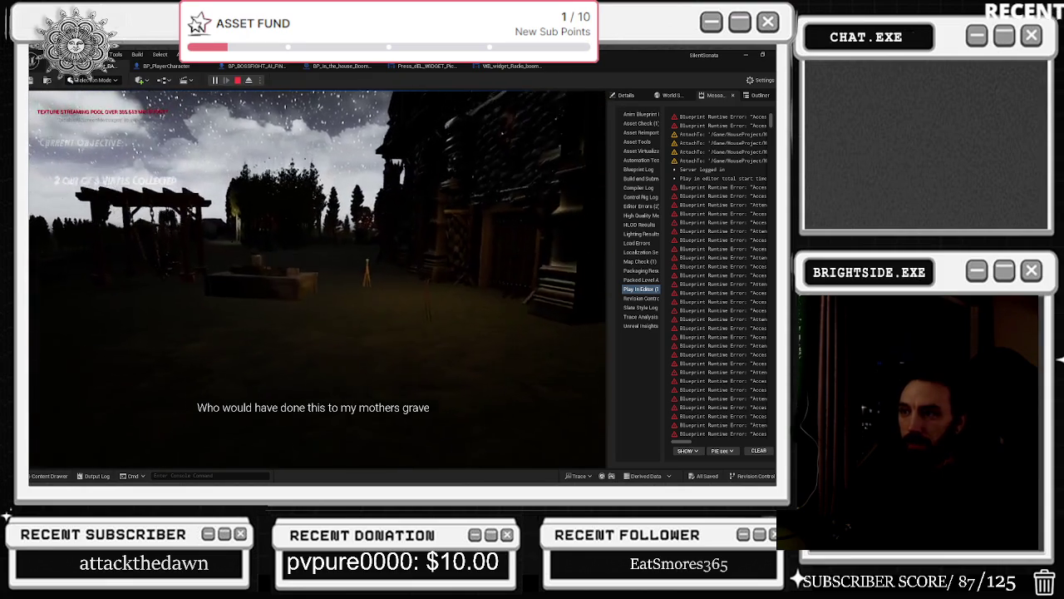
key(w)
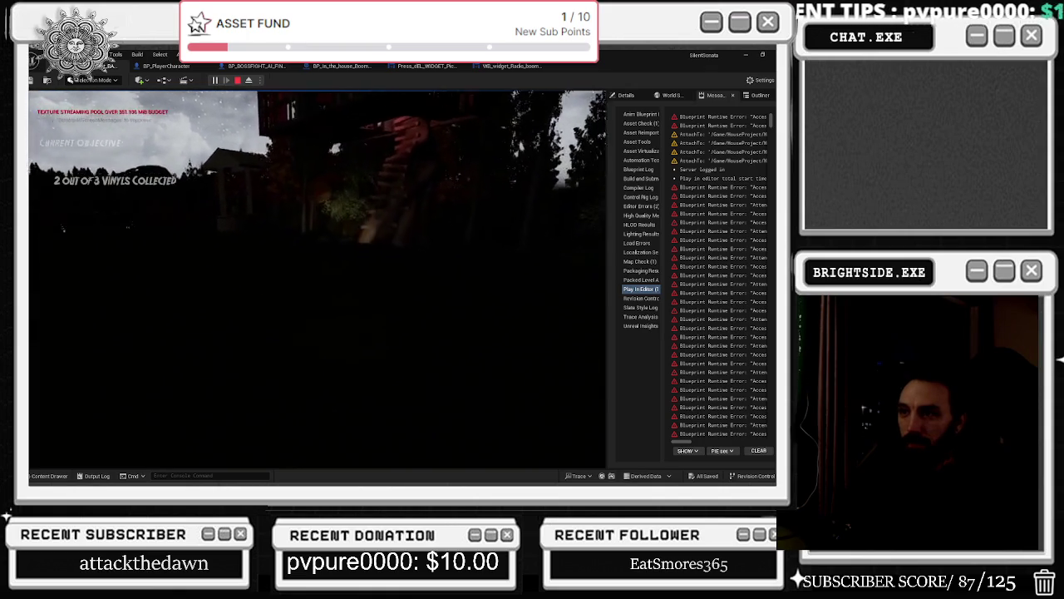
key(w)
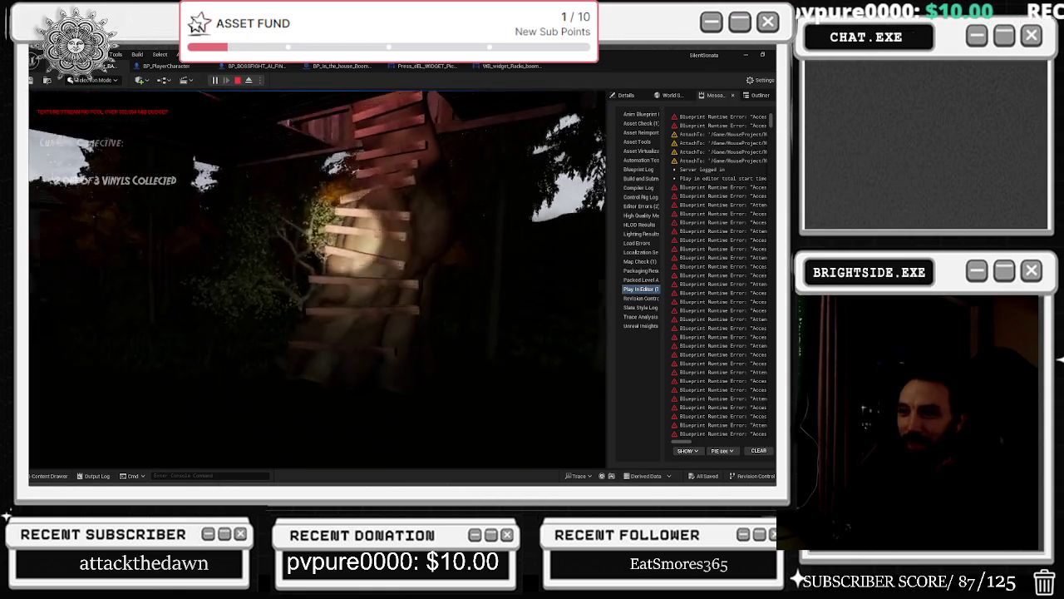
key(w)
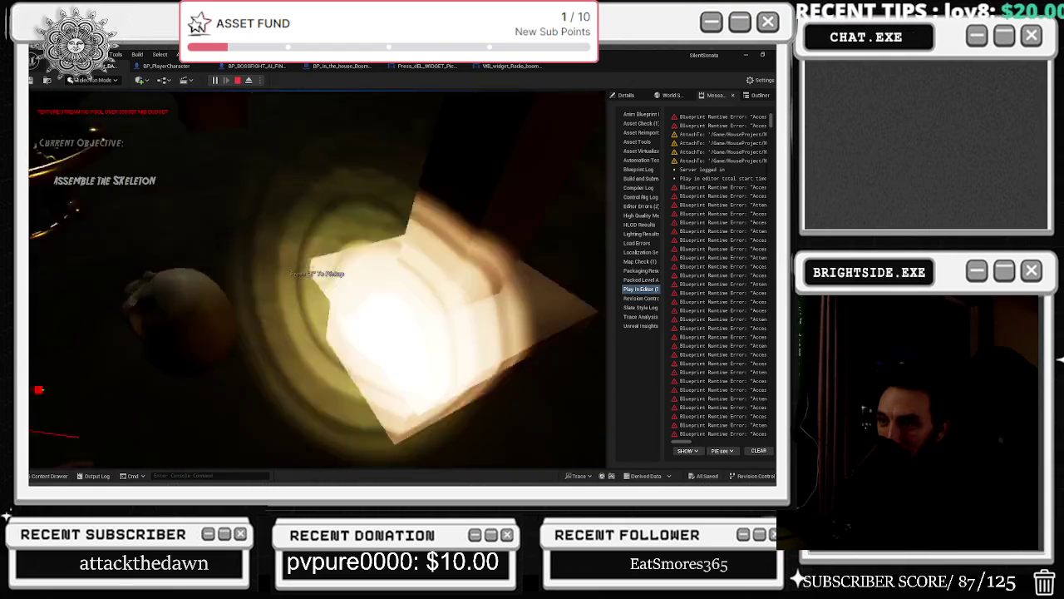
- Pick up the skull from the floor, then the skeleton's ribcage
key(e)
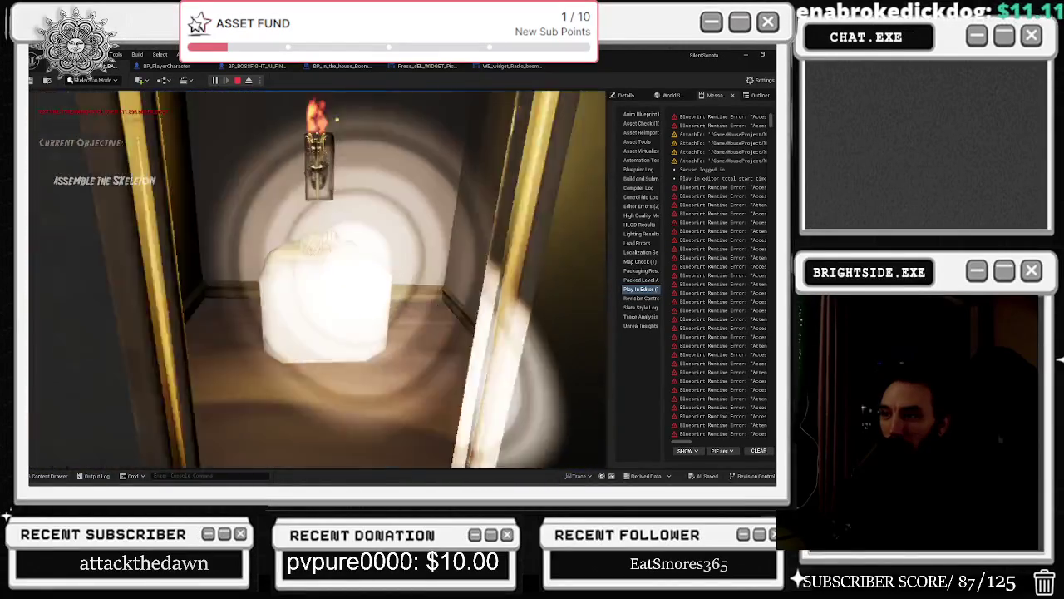
key(e)
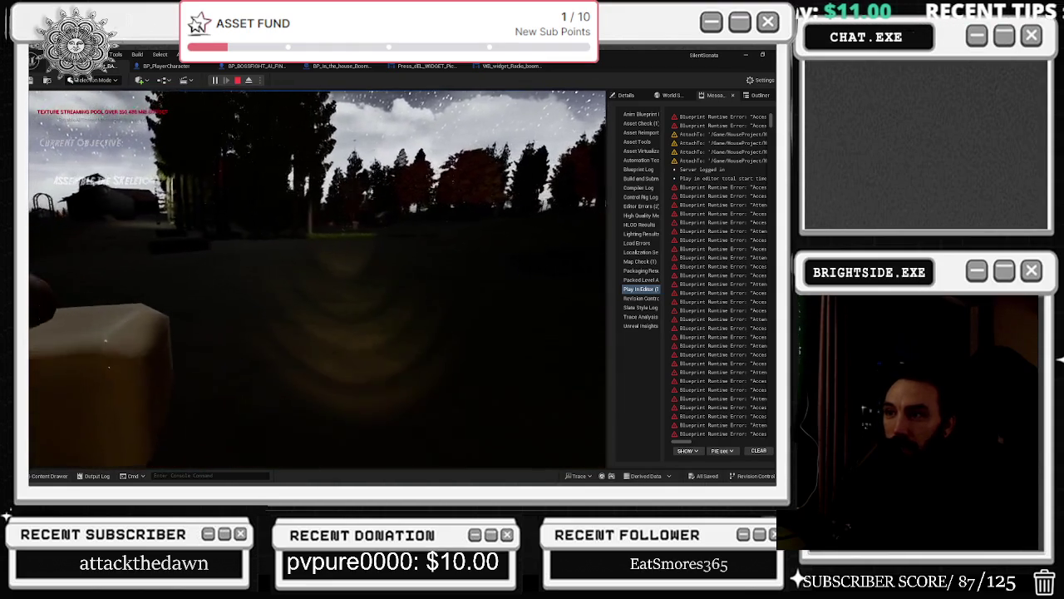
- Take the skull from its pedestal and place it in the coffin
key(e)
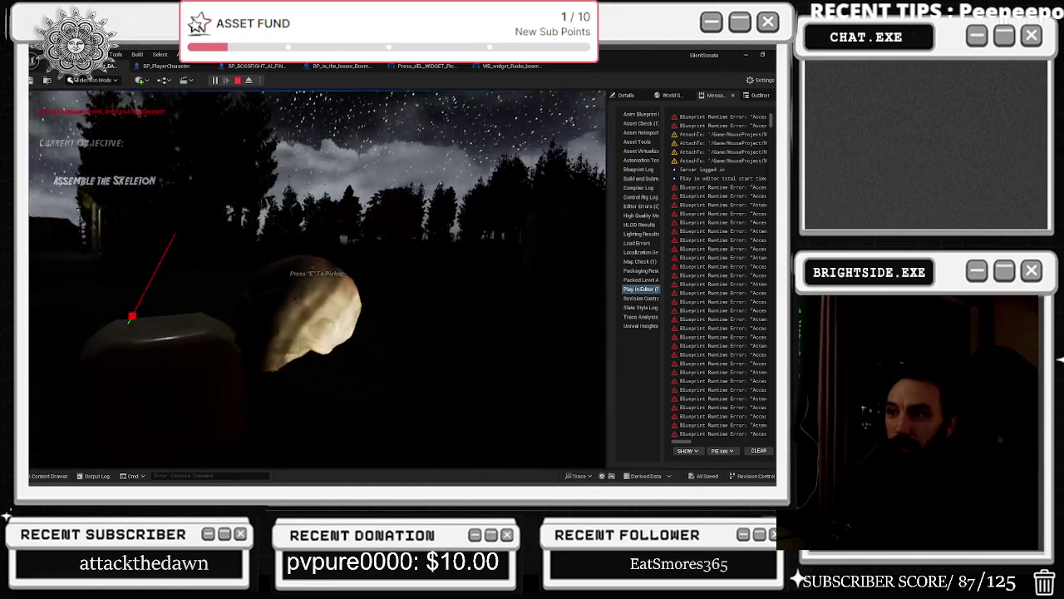
key(e)
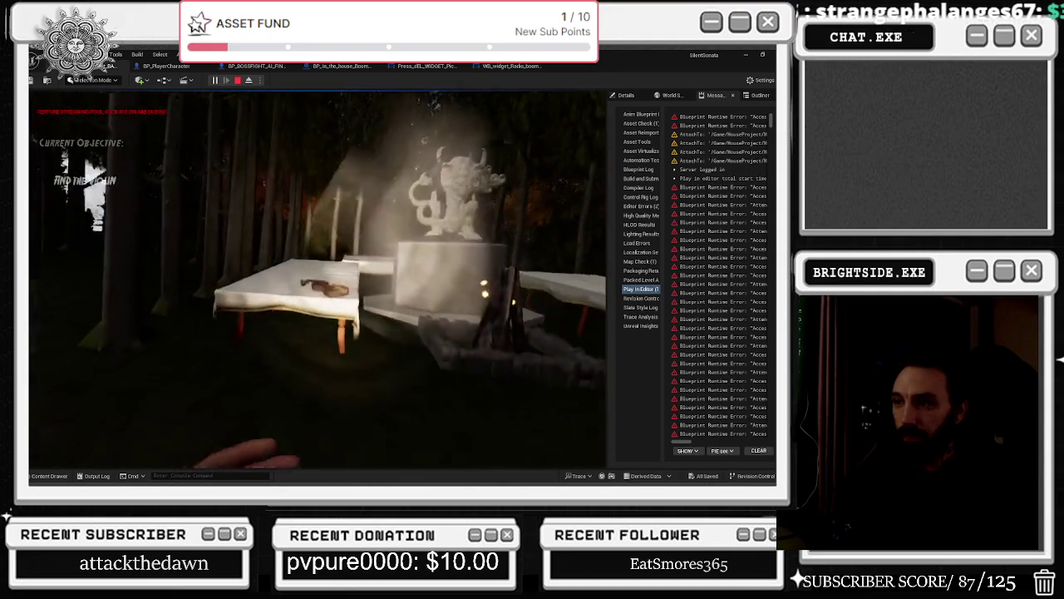
- Pick up the violin from the table in the forest clearing
key(e)
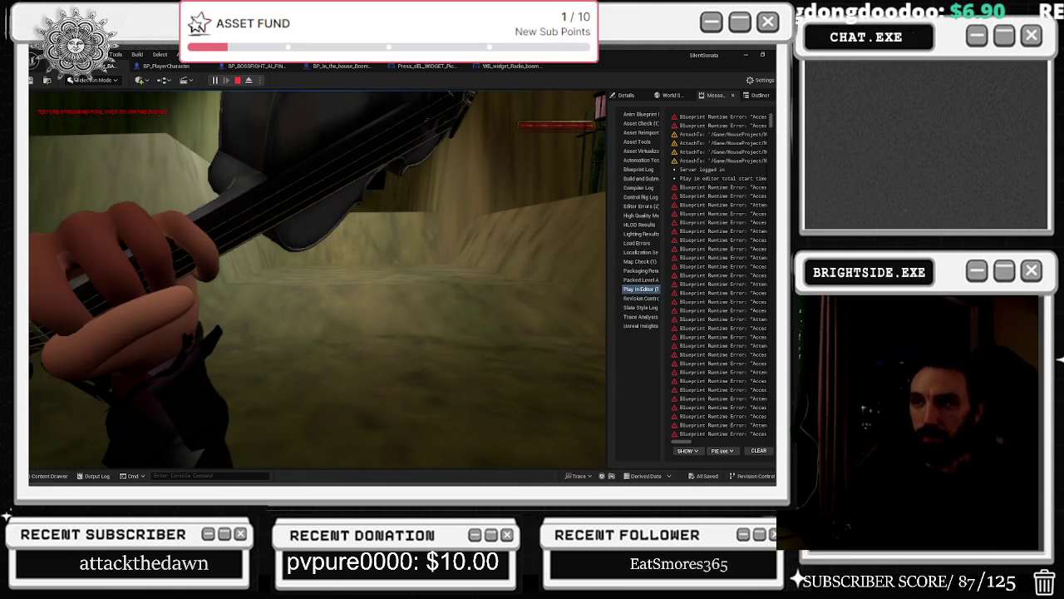
- Walk down the corridor, open the theatre door and head down the aisle toward the stage
key(w)
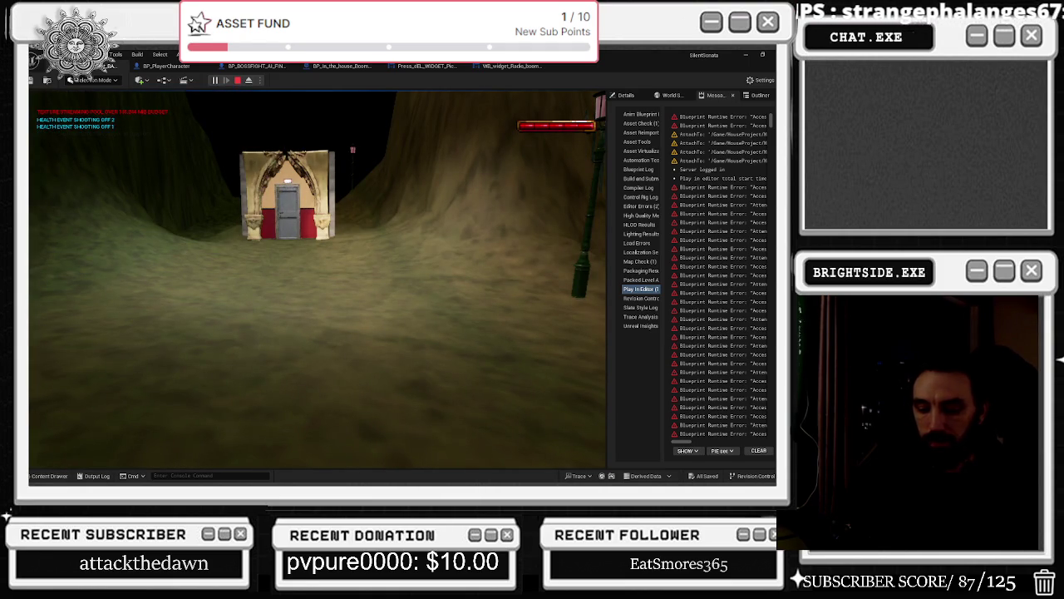
click(578, 226)
key(w)
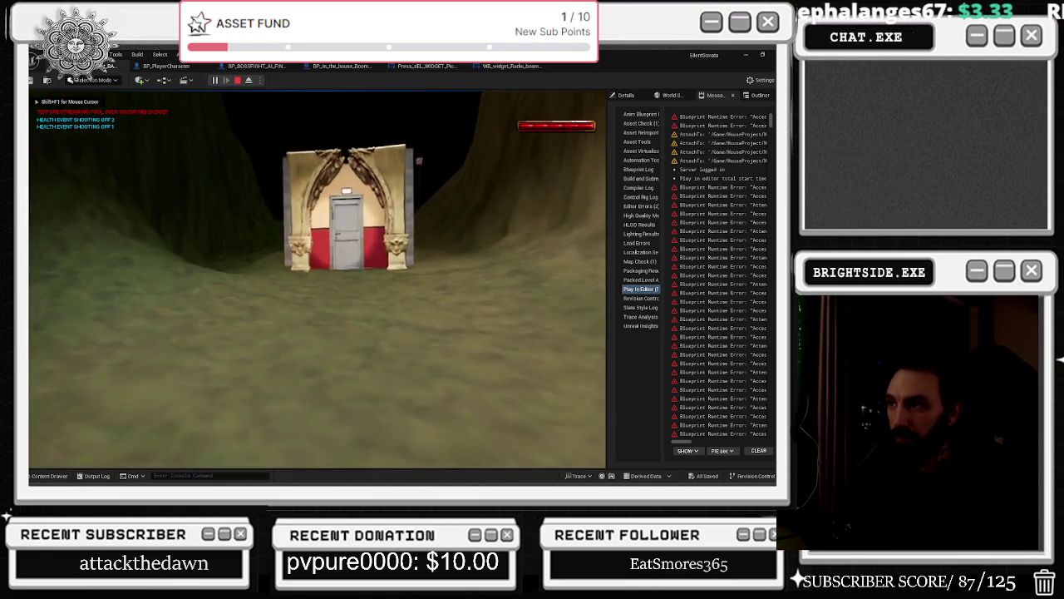
key(e)
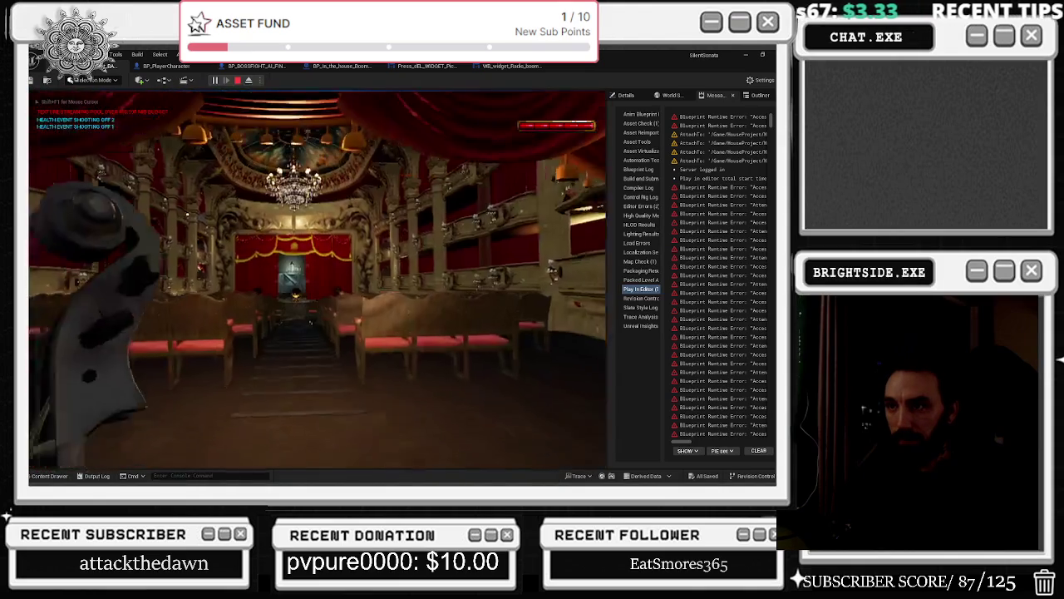
key(w)
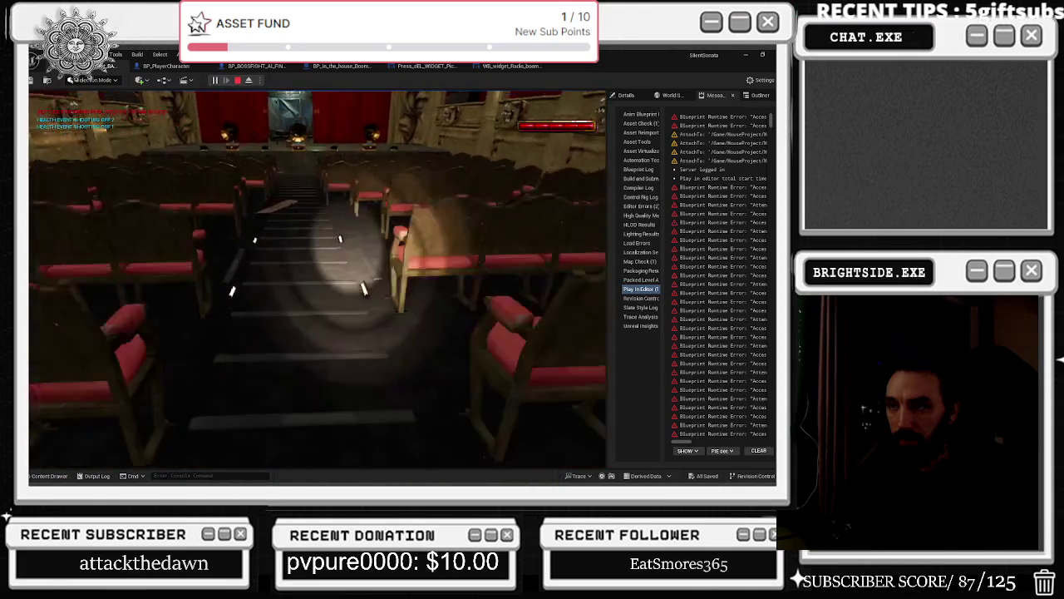
key(w)
key(w)
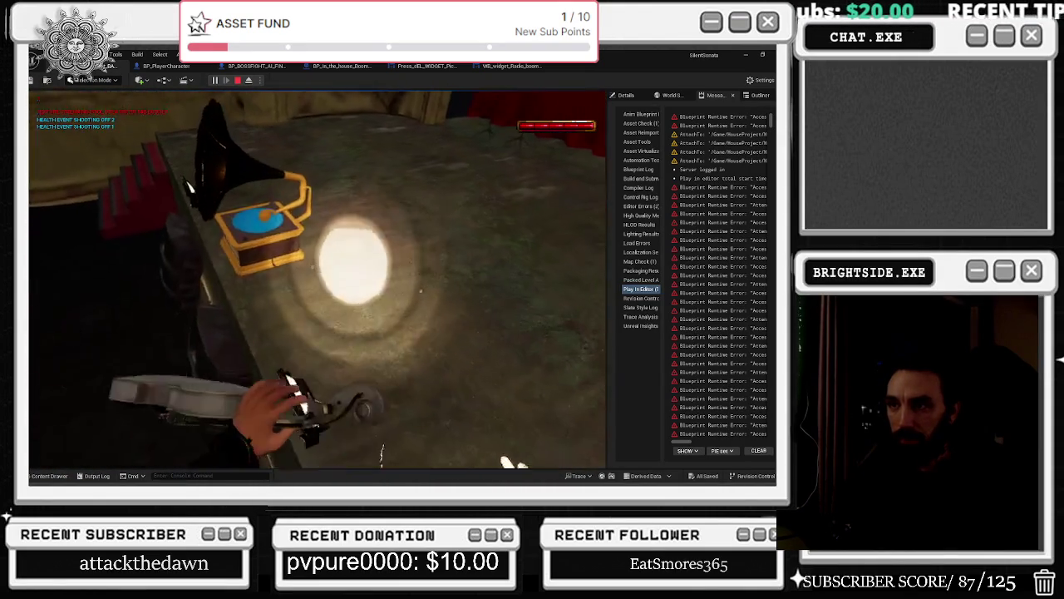
- Turn to the gramophone with the violin raised, then stop the play-test with Esc
key(w)
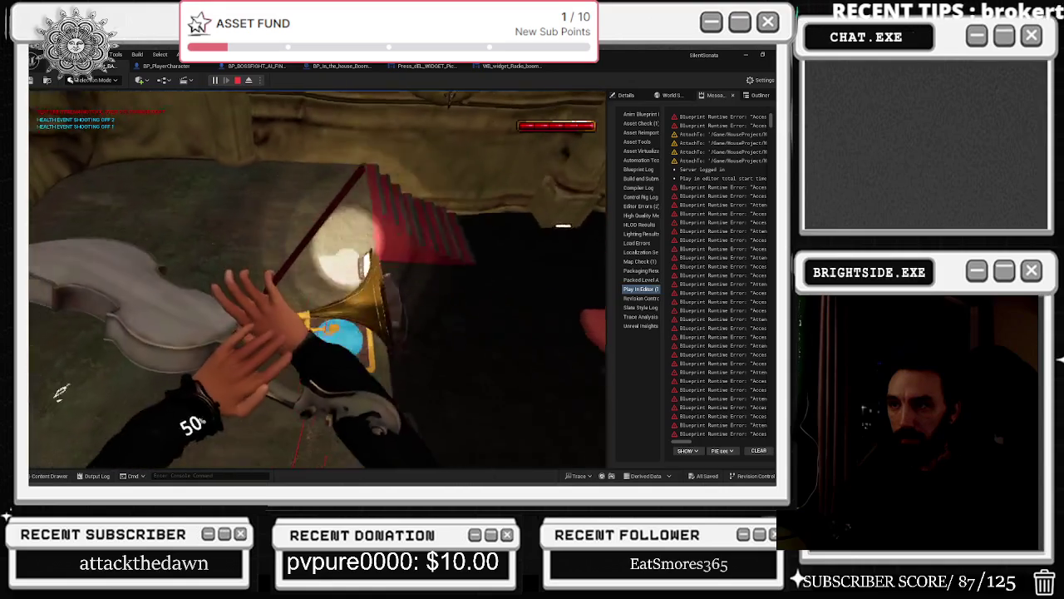
key(w)
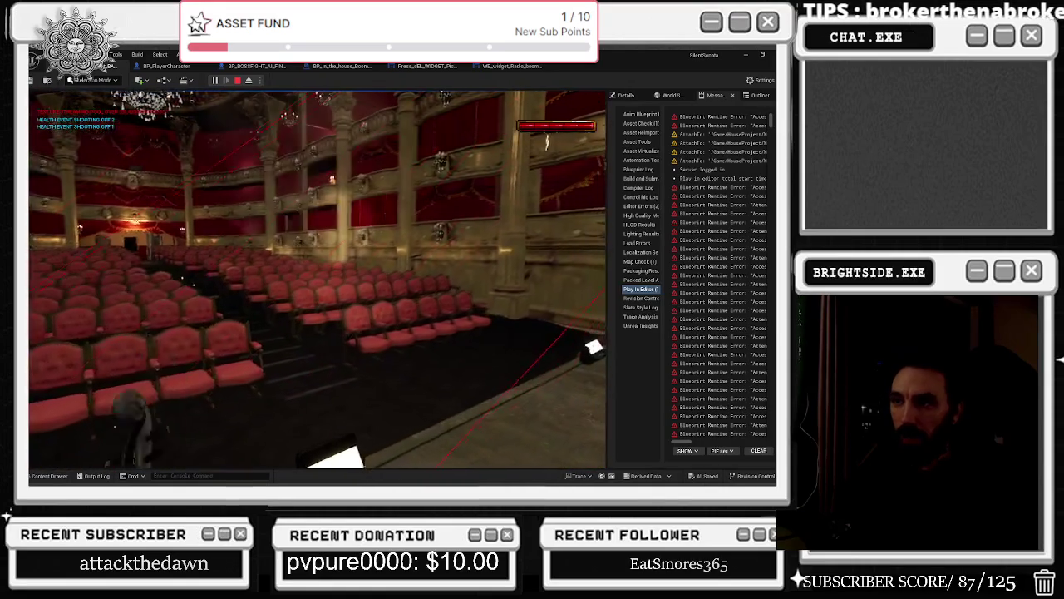
key(Escape)
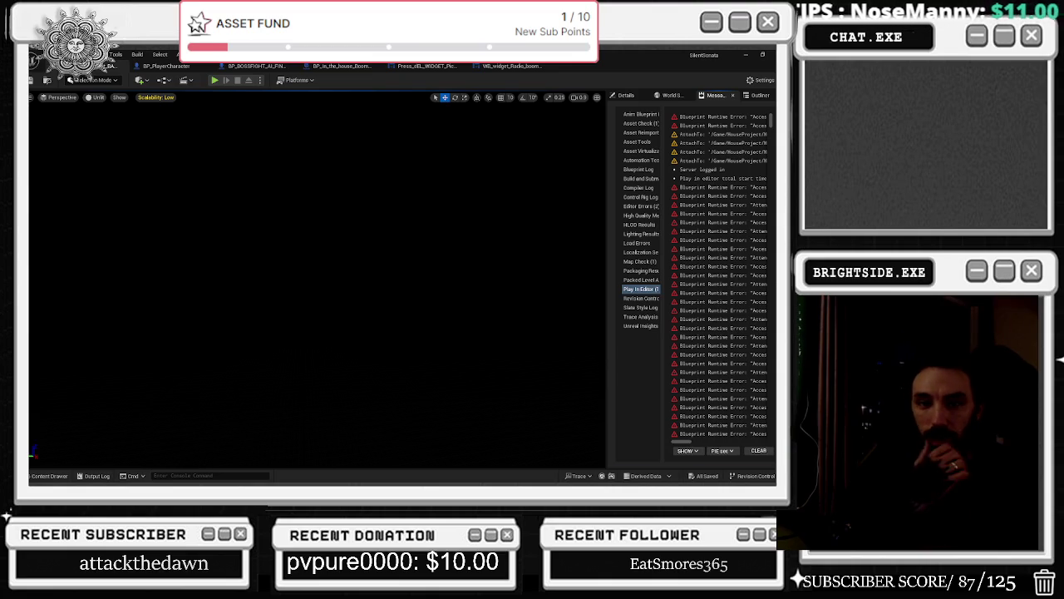
- Switch to the BP_PlayerCharacter Blueprint tab showing its Weapon Interactions graph
click(166, 66)
click(112, 65)
click(154, 66)
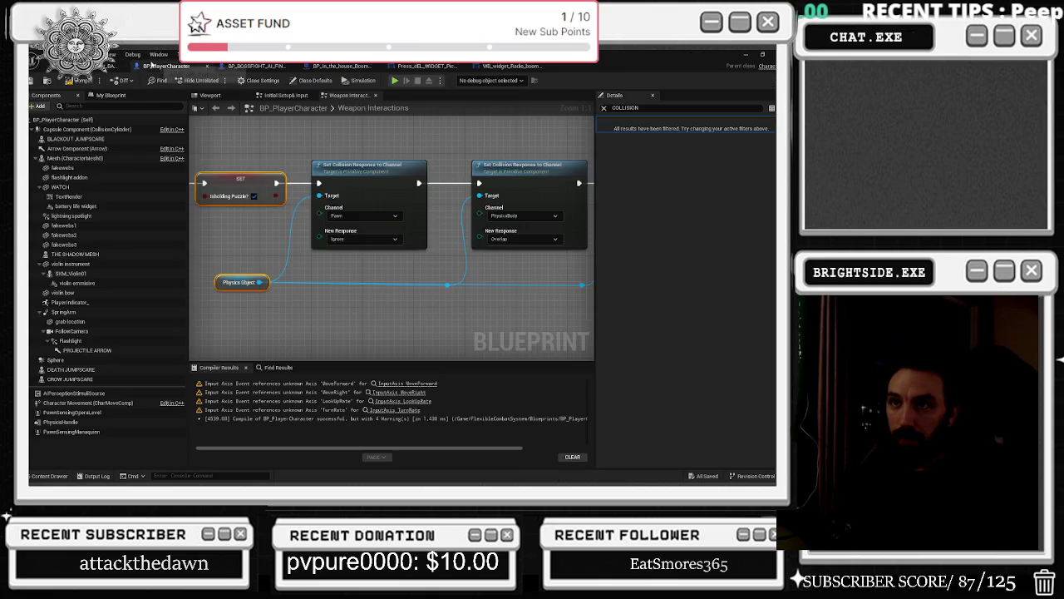
key(alt+Tab)
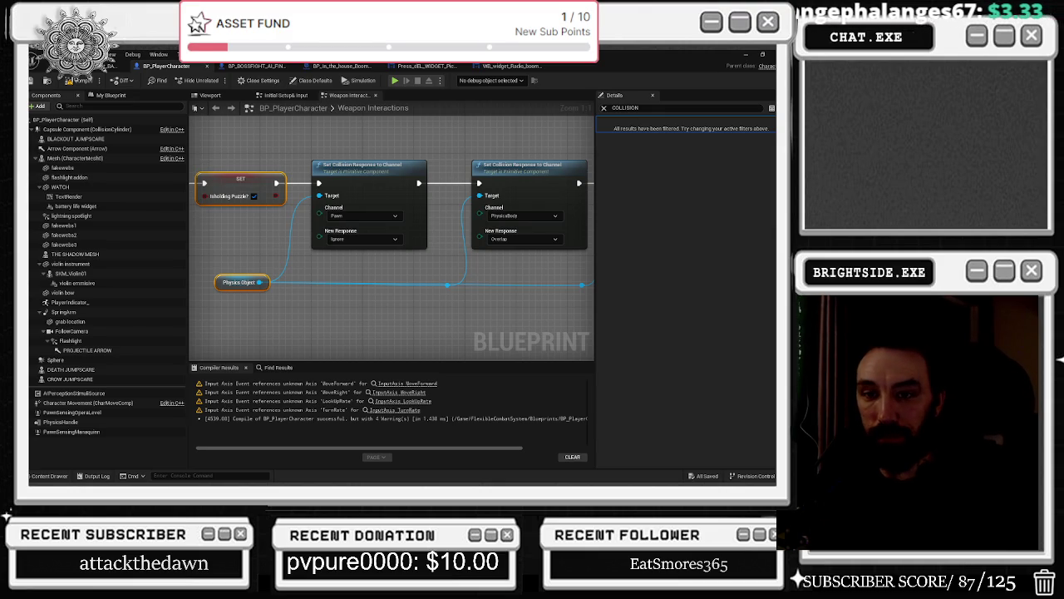
scroll(485, 342, down, 7)
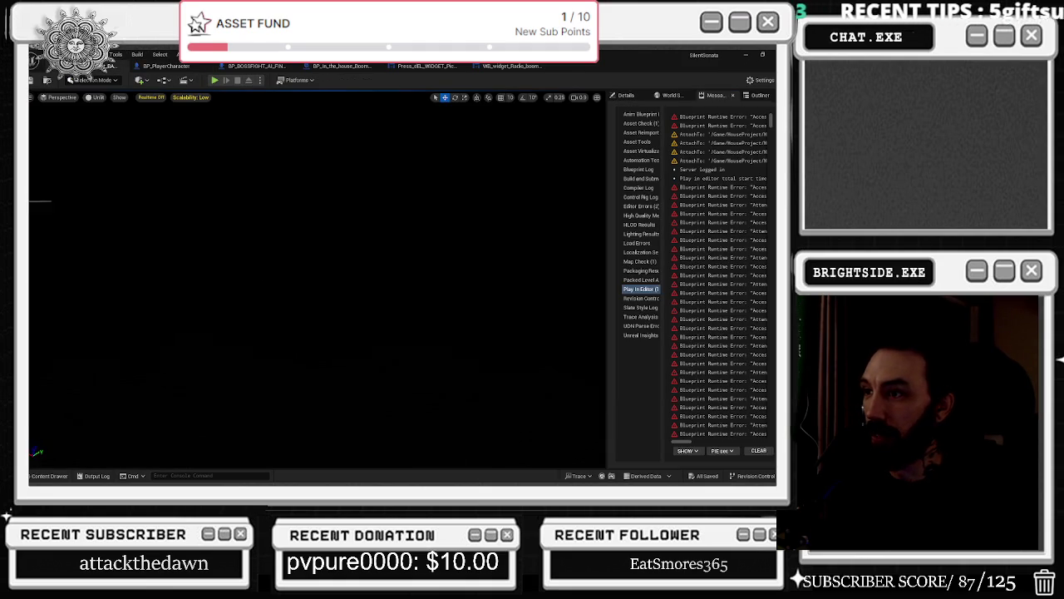
- Jump to bookmark 1 and fly the camera through the attic down into the fireplace room
key(1)
key(w)
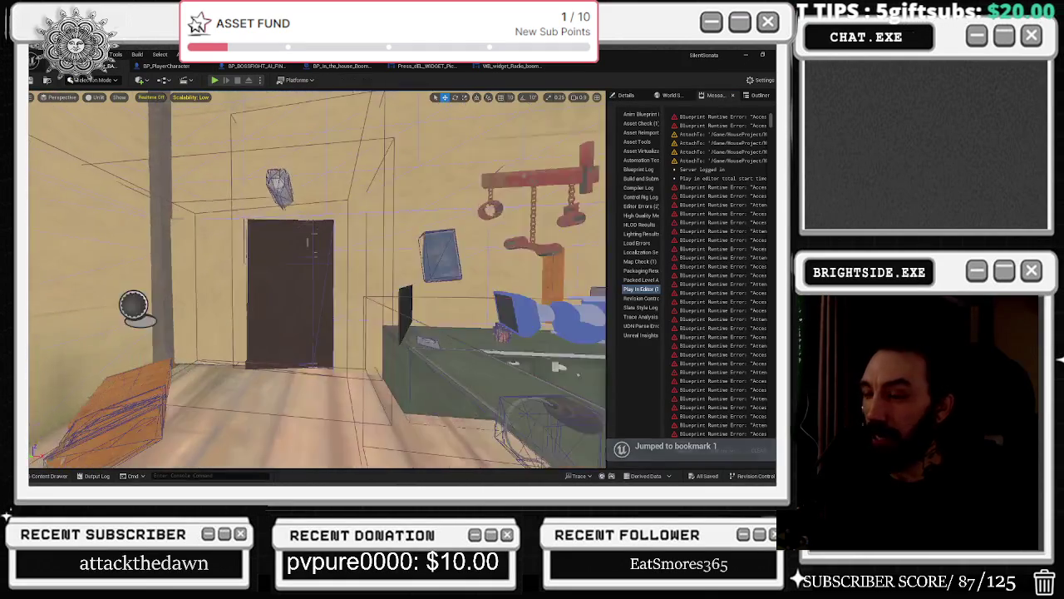
key(w)
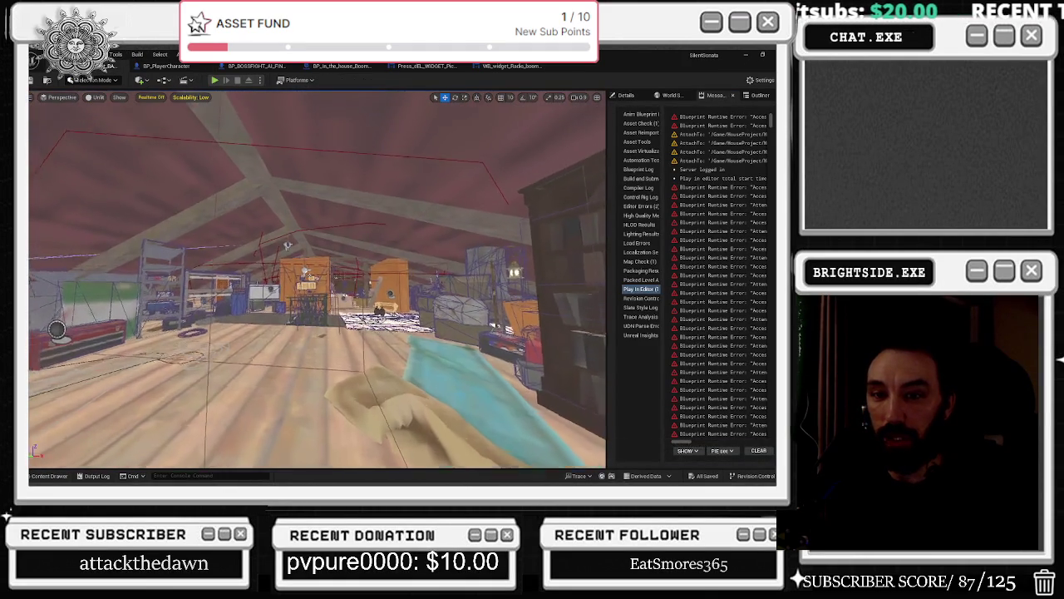
key(w)
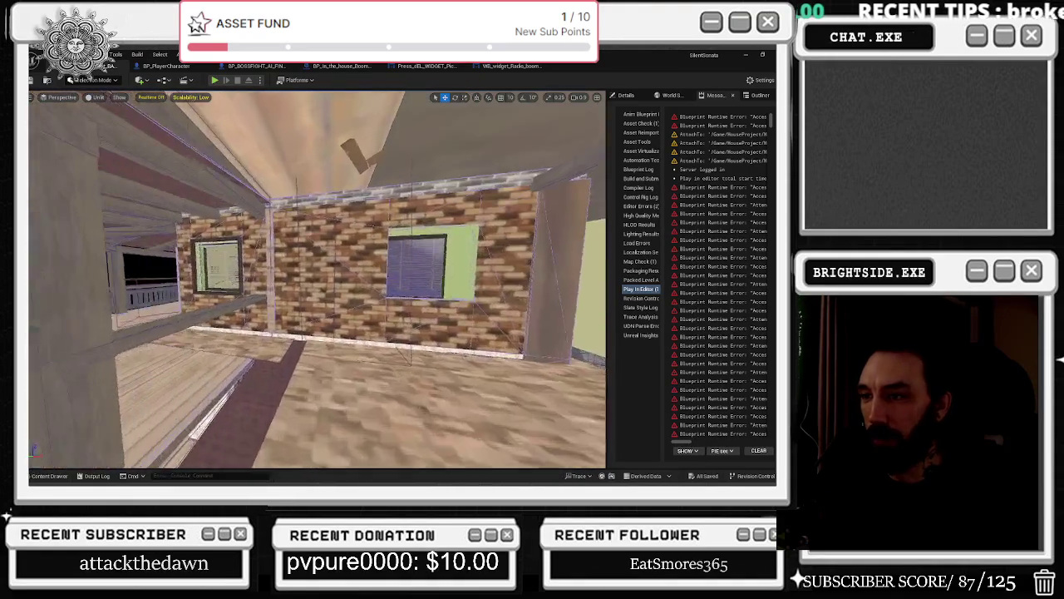
key(w)
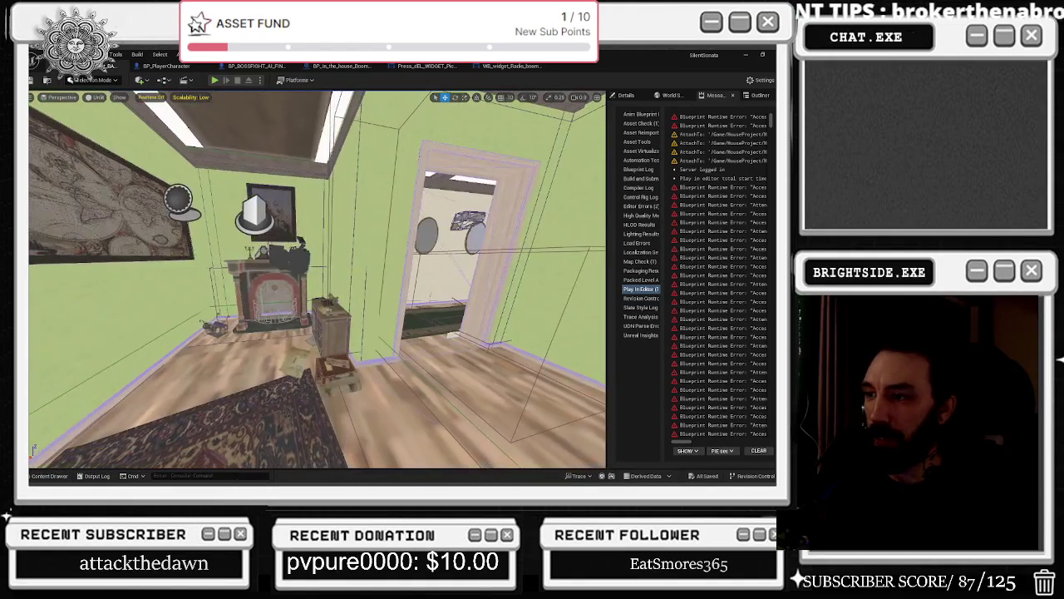
- Turn toward the dresser and open the battery pickup's bp_battery_pick_Up Blueprint
key(w)
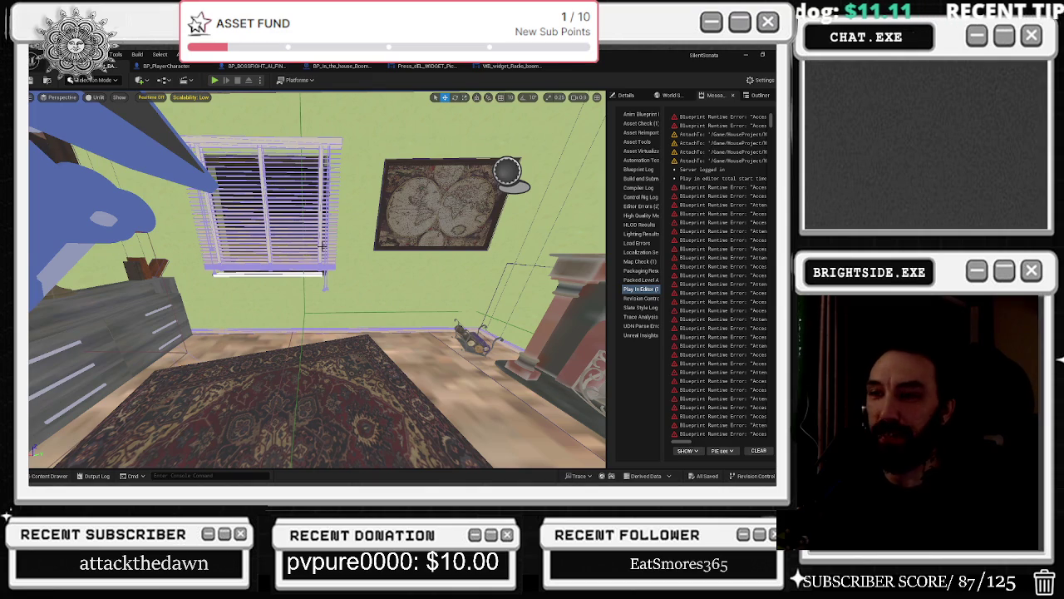
drag(321, 245, 135, 283)
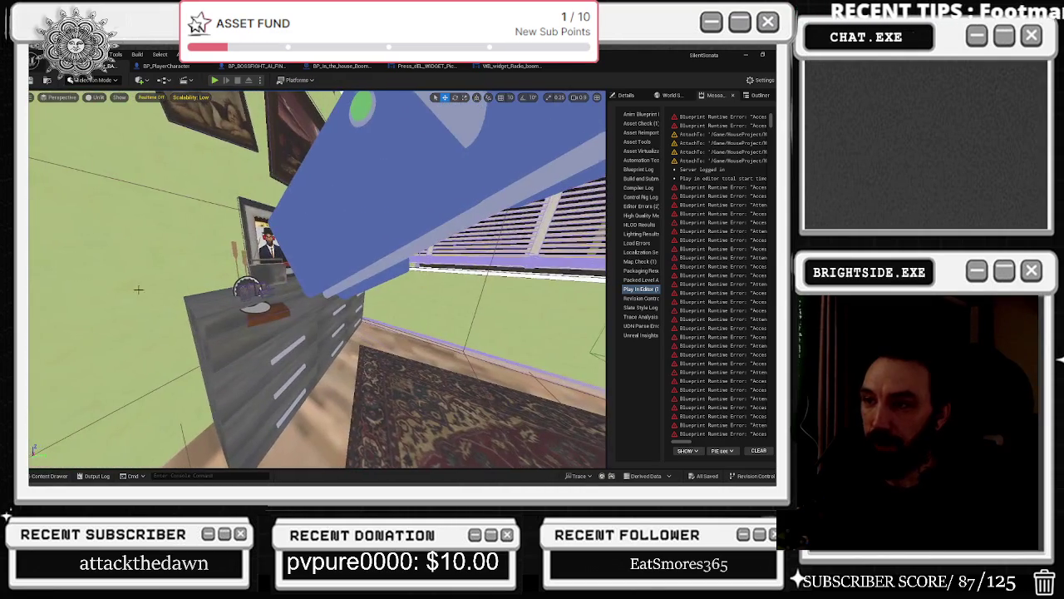
double_click(281, 297)
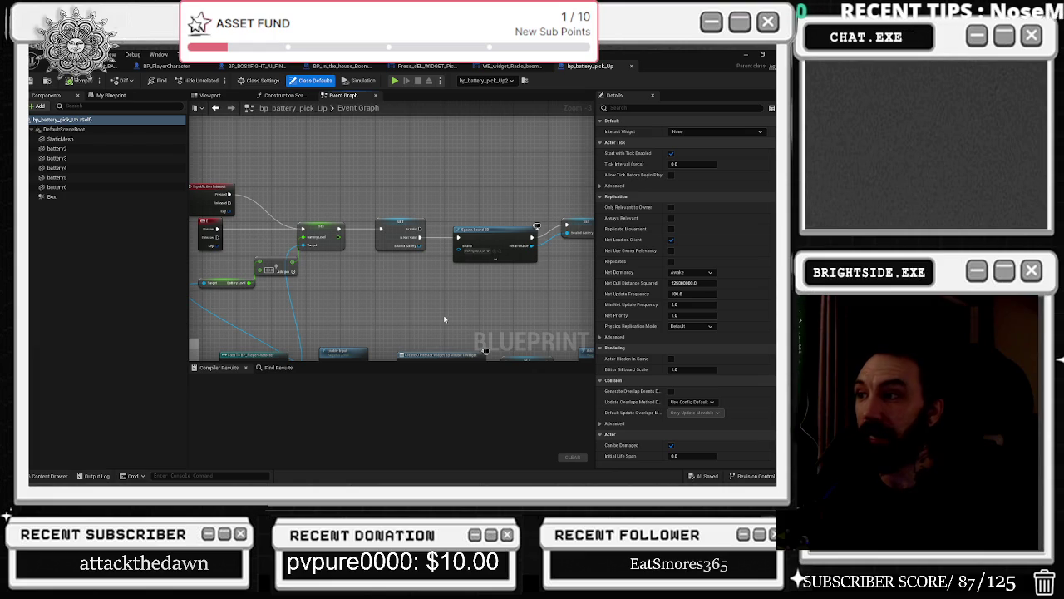
- Pan the bp_battery_pick_Up Event Graph to recentre the input and Battery Level nodes
drag(448, 312, 542, 316)
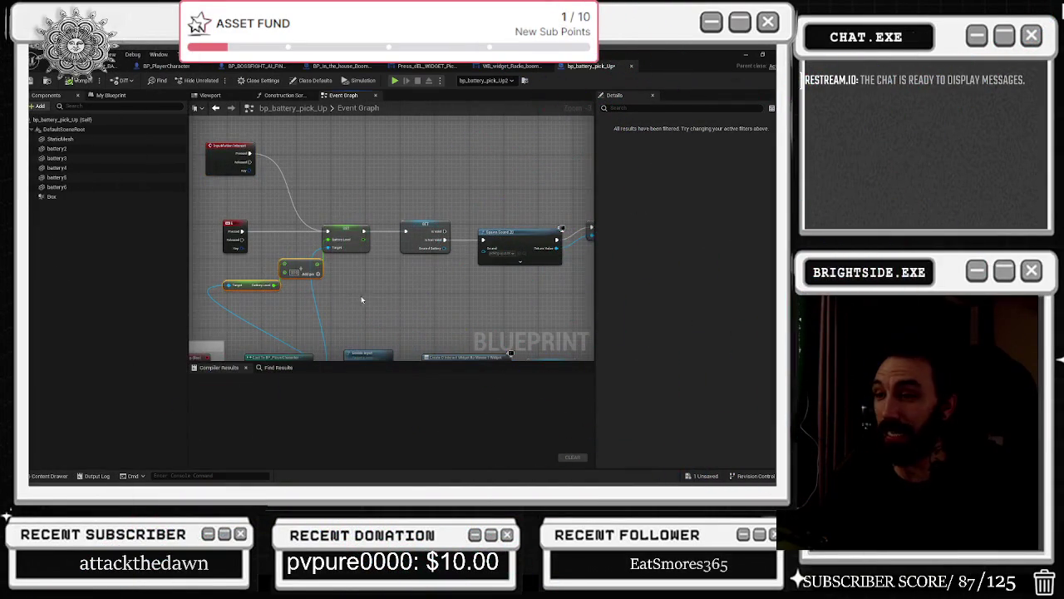
drag(355, 300, 289, 312)
drag(279, 307, 272, 322)
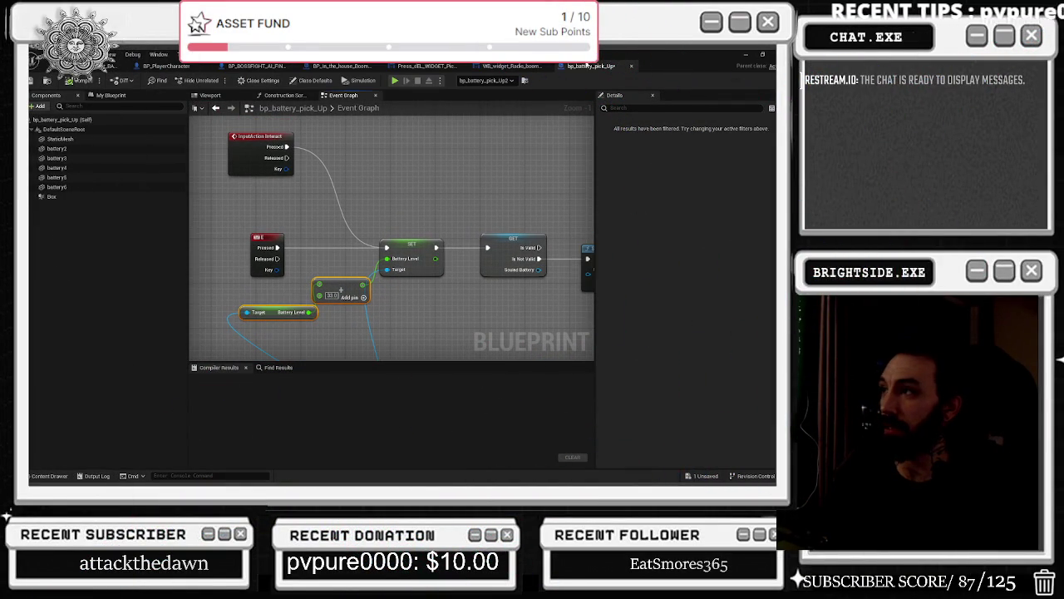
scroll(349, 230, down, 1)
drag(366, 229, 75, 210)
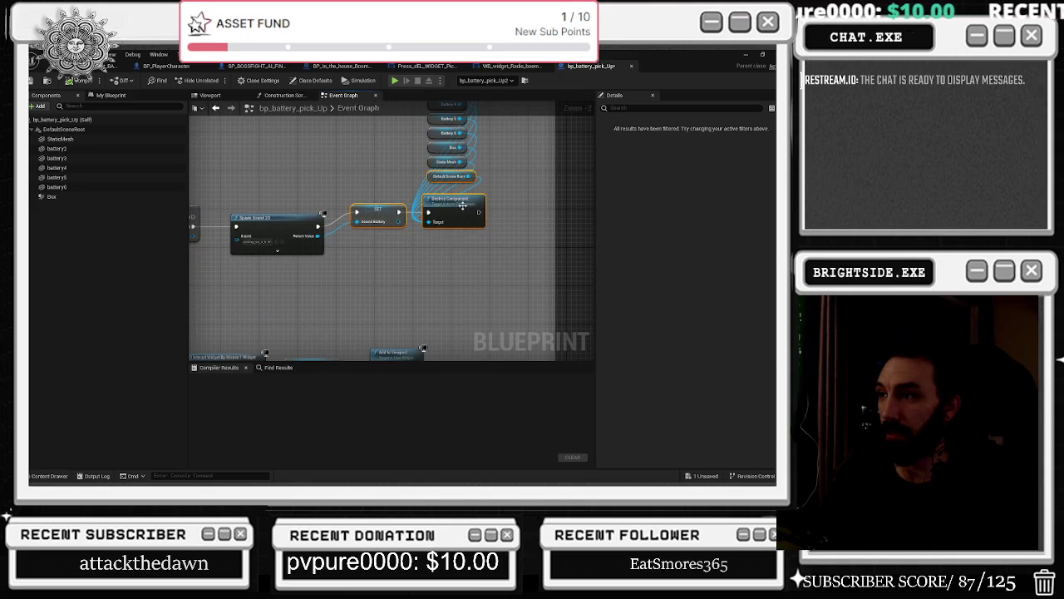
mouse_move(491, 160)
mouse_down()
mouse_move(494, 245)
mouse_move(529, 131)
mouse_up()
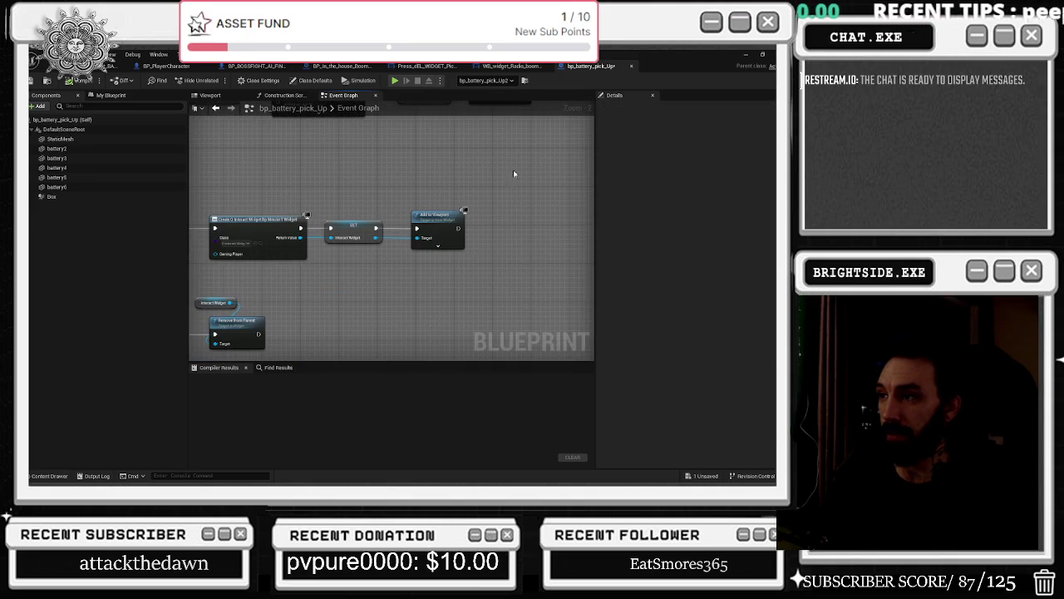
mouse_move(433, 279)
mouse_down()
mouse_move(390, 338)
mouse_move(265, 364)
mouse_up()
mouse_move(400, 256)
mouse_down()
mouse_move(391, 289)
mouse_move(405, 223)
mouse_move(429, 220)
mouse_move(411, 275)
mouse_move(563, 275)
mouse_move(481, 268)
mouse_move(518, 261)
mouse_up()
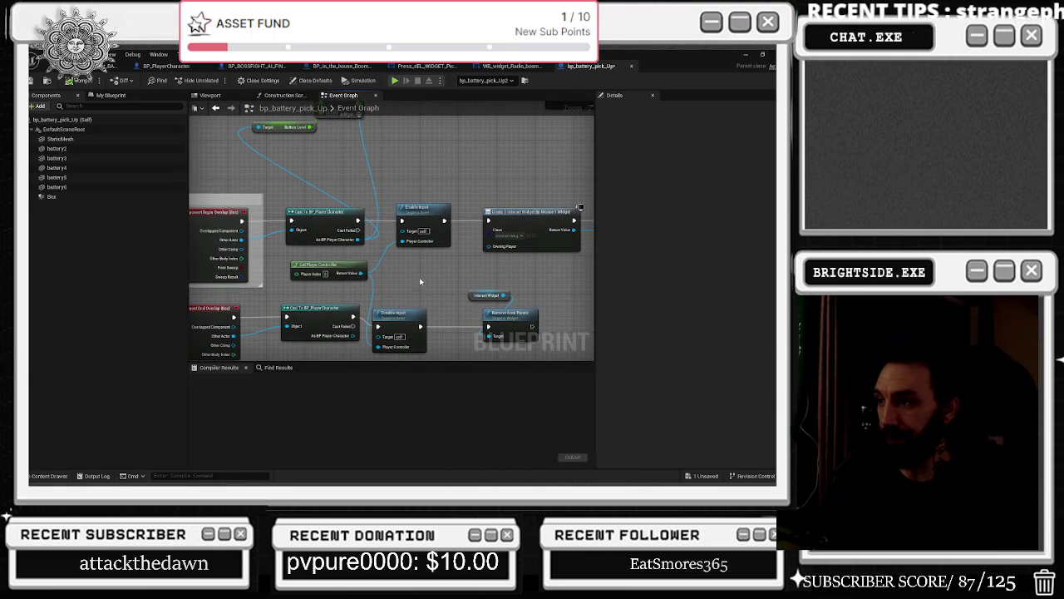
drag(403, 315, 360, 307)
click(463, 282)
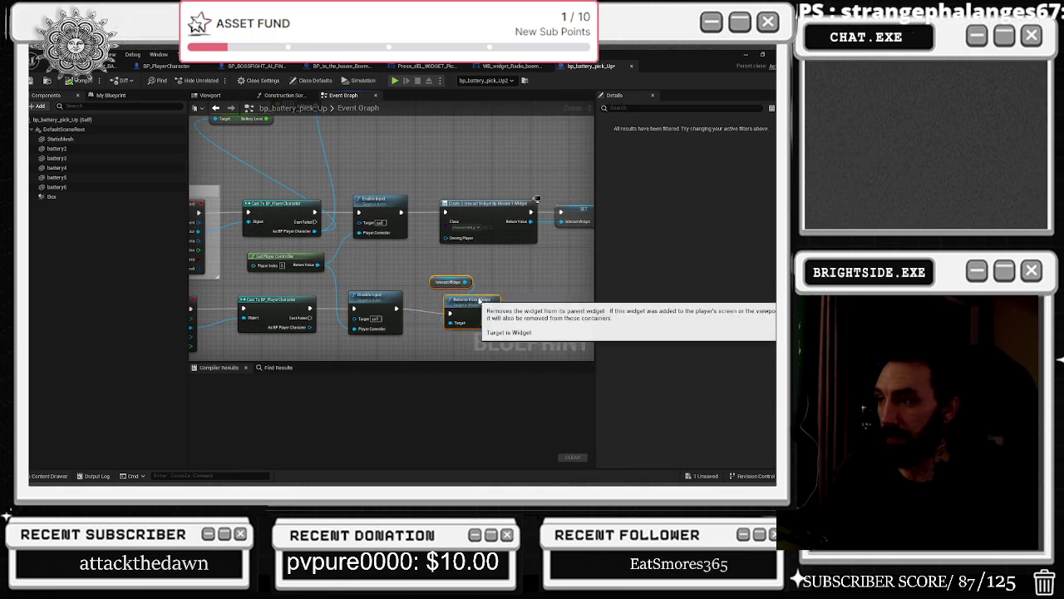
drag(524, 286, 391, 303)
scroll(381, 295, up, 2)
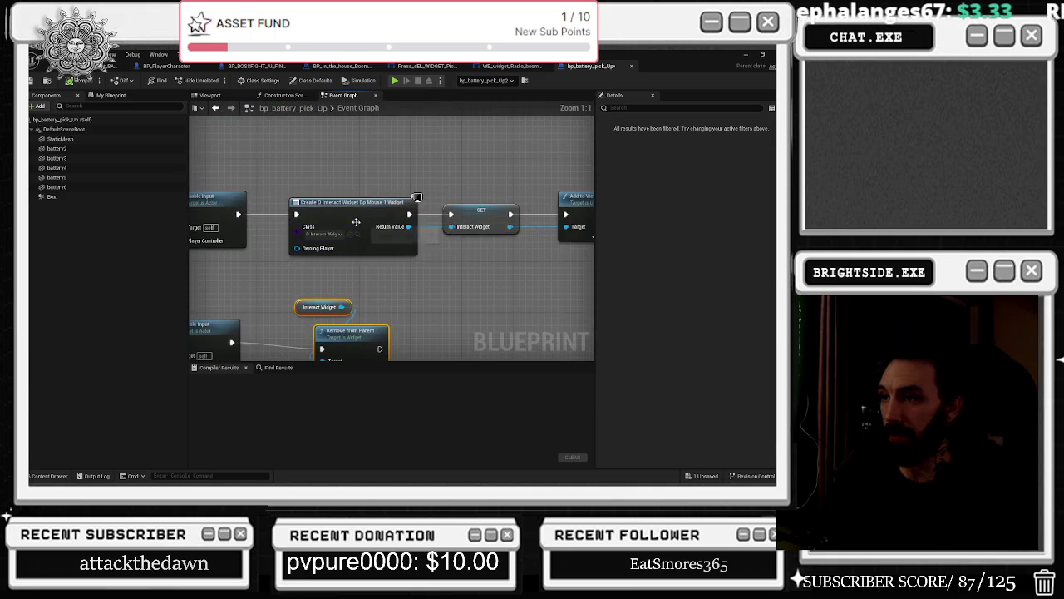
drag(511, 173, 517, 142)
key(ctrl+space)
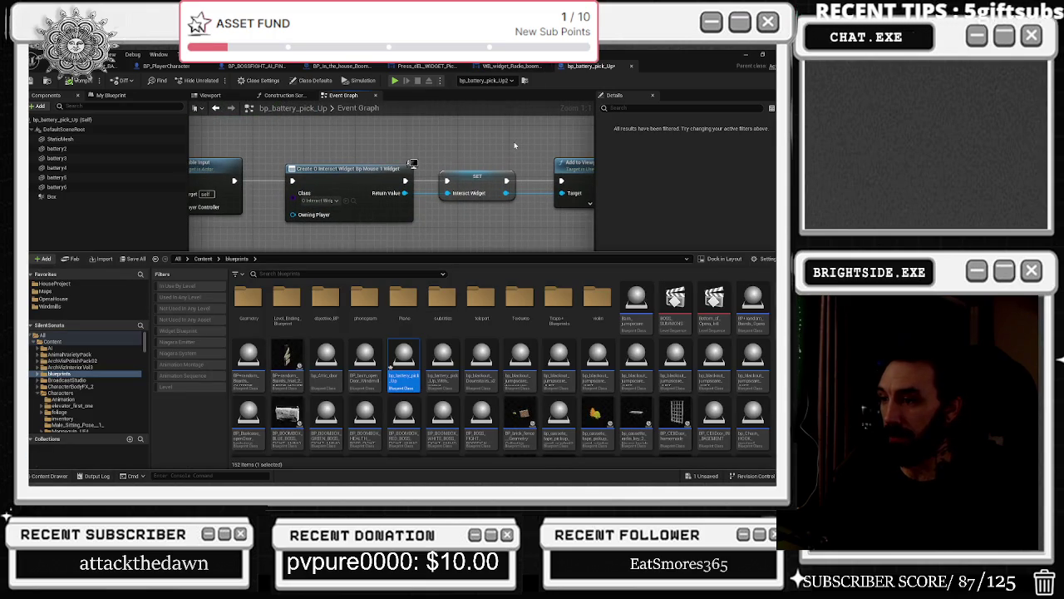
- Search the Content Drawer for 'batter' to find the pickup widget assets, then close it
mouse_move(434, 370)
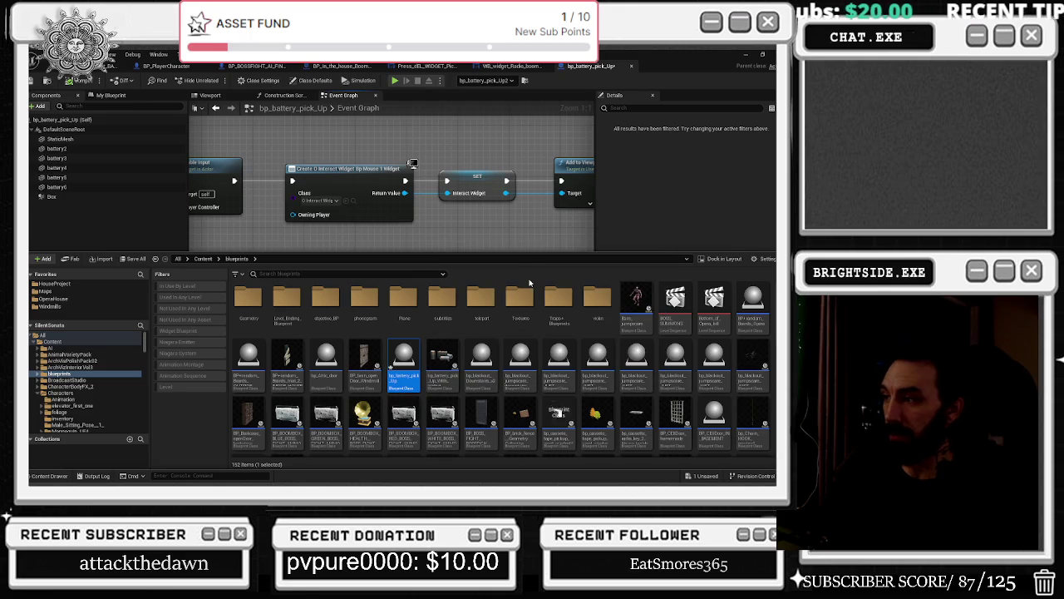
click(377, 275)
text(batter)
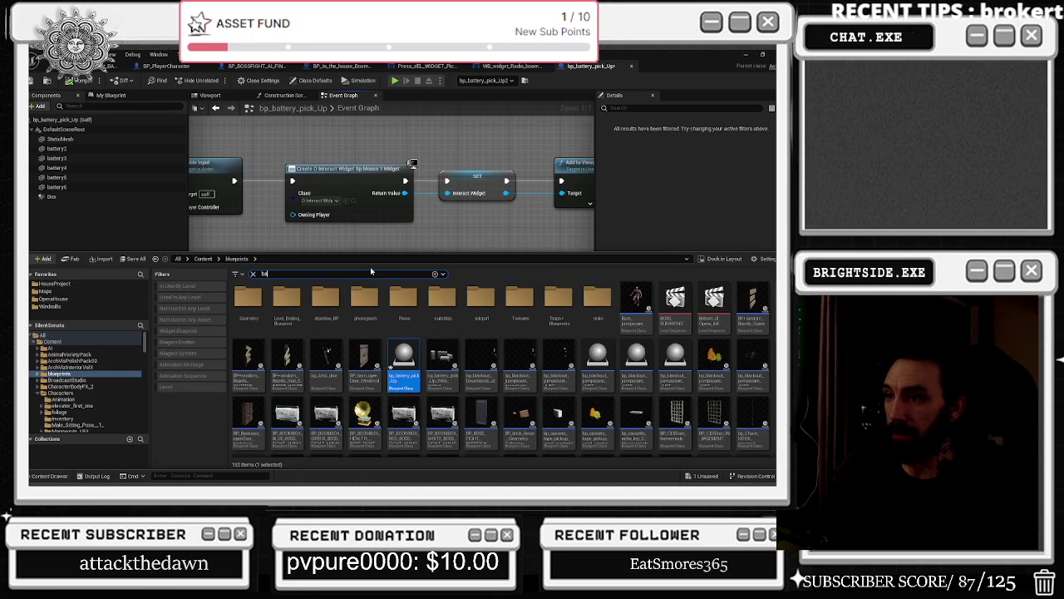
drag(338, 232, 374, 257)
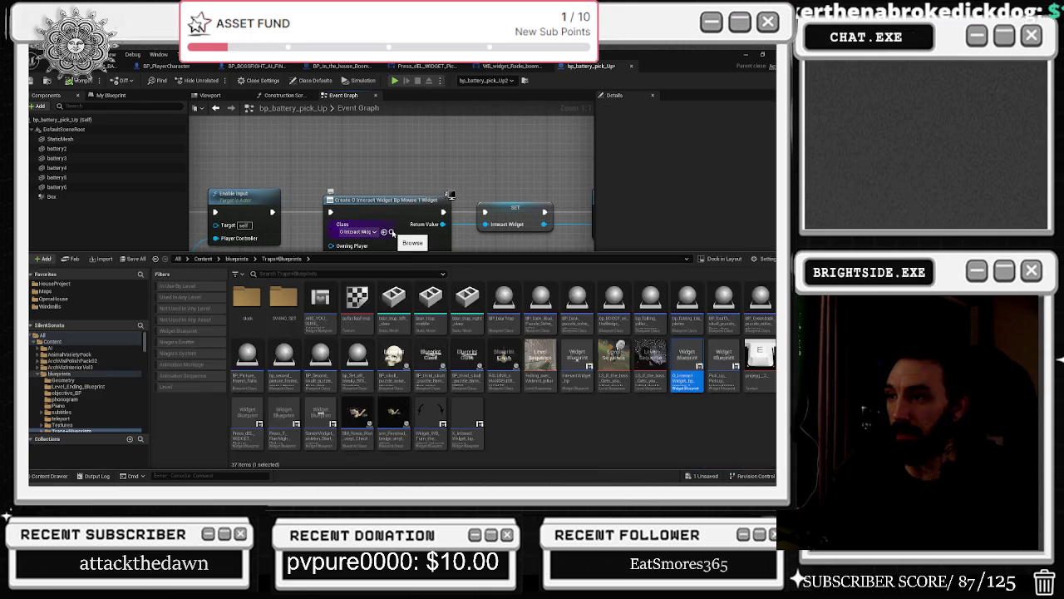
click(392, 233)
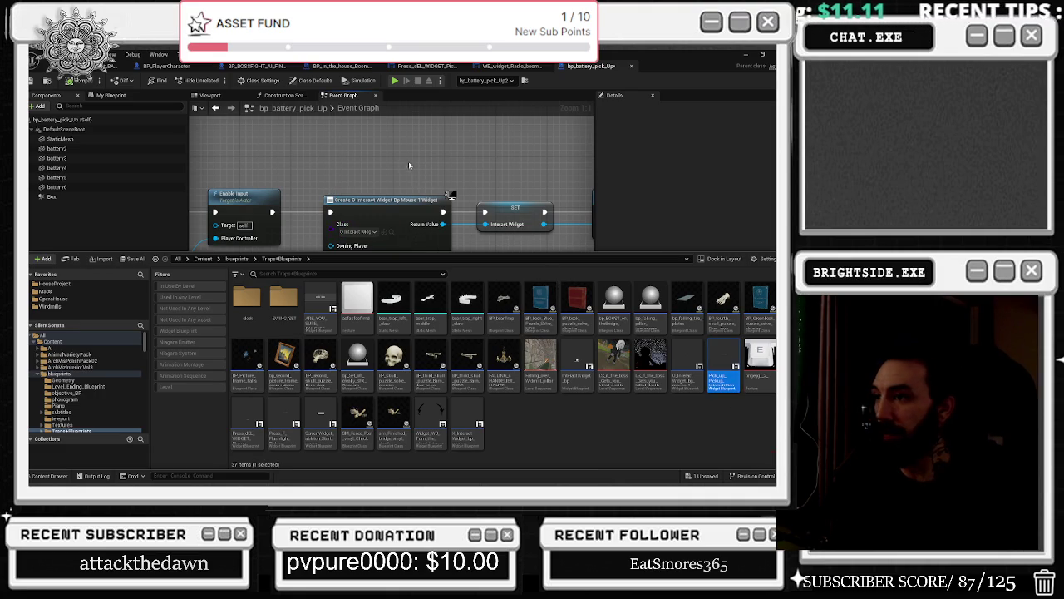
click(391, 247)
- Set the Create Widget class to Pick Up Pickup Interact Widget Bp Mouse 2, placing the getter by Remove from Parent
click(358, 231)
click(416, 248)
drag(336, 305, 300, 331)
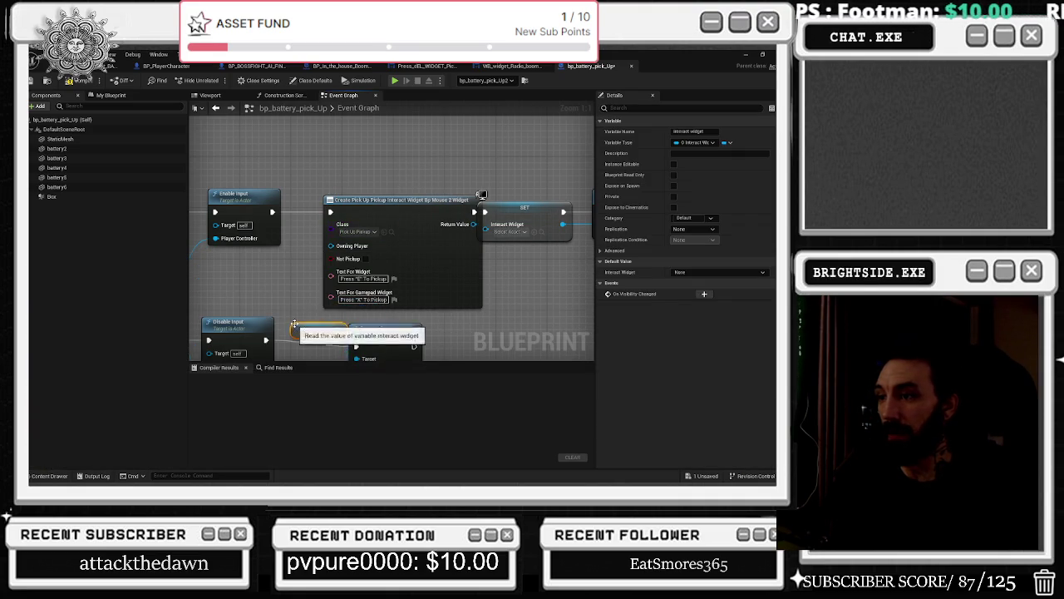
- Shift the end-overlap nodes and Interact Widget getter, then tick Not Pickup on the widget creation node
scroll(362, 241, down, 2)
drag(209, 274, 511, 308)
mouse_move(447, 270)
mouse_down()
mouse_move(449, 288)
mouse_move(403, 266)
mouse_up()
drag(507, 297, 476, 294)
scroll(476, 293, up, 2)
click(399, 250)
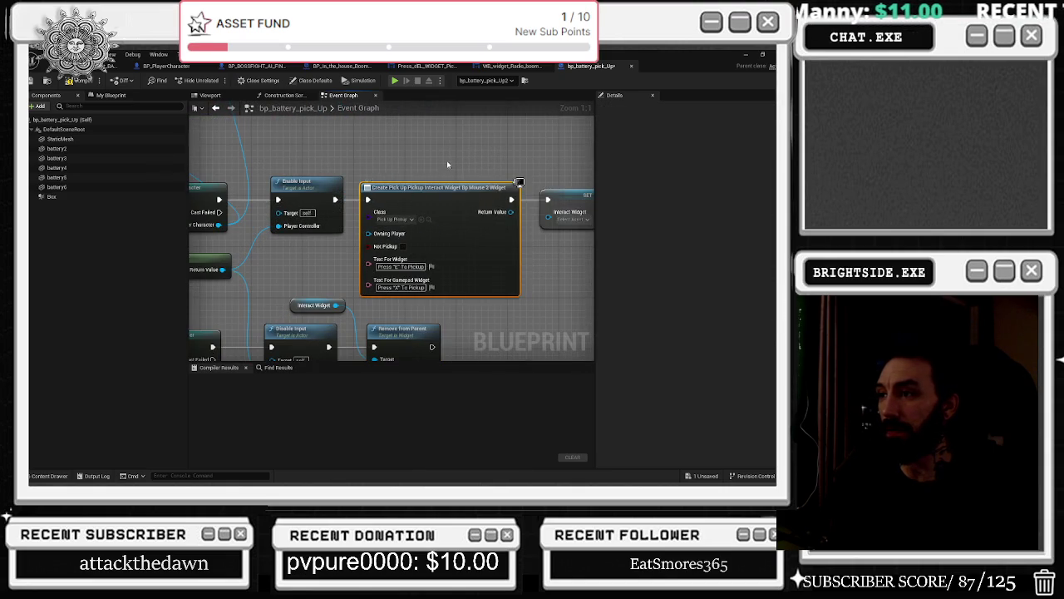
click(399, 249)
- Reposition the widget creation node beside the SET and Add to Viewport nodes
mouse_move(574, 220)
mouse_down()
mouse_move(453, 316)
mouse_move(511, 300)
mouse_up()
drag(387, 292, 358, 260)
mouse_move(383, 223)
mouse_down()
mouse_move(414, 225)
mouse_move(382, 218)
mouse_up()
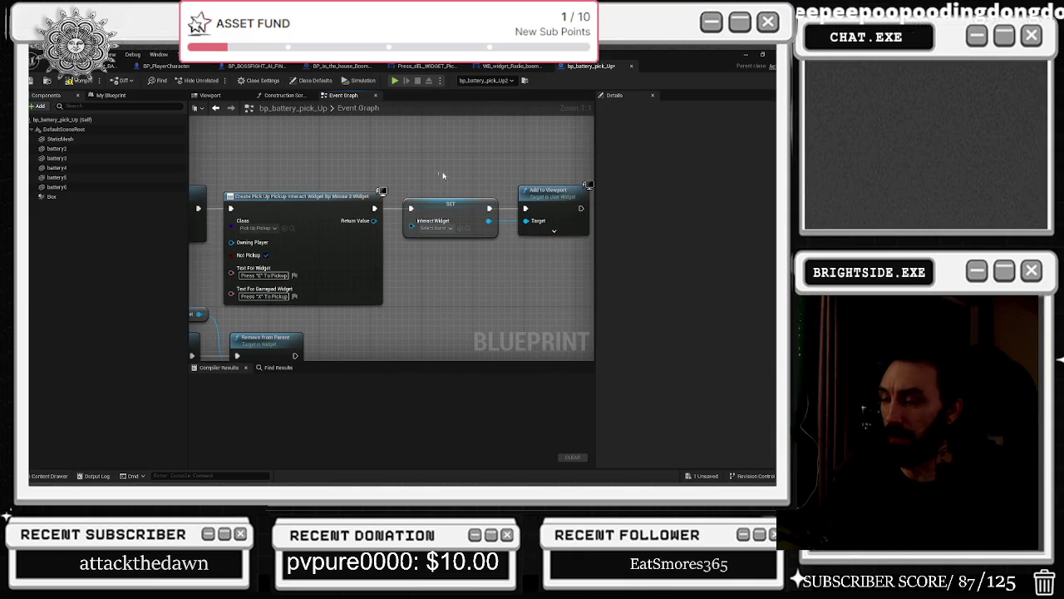
drag(461, 266, 465, 301)
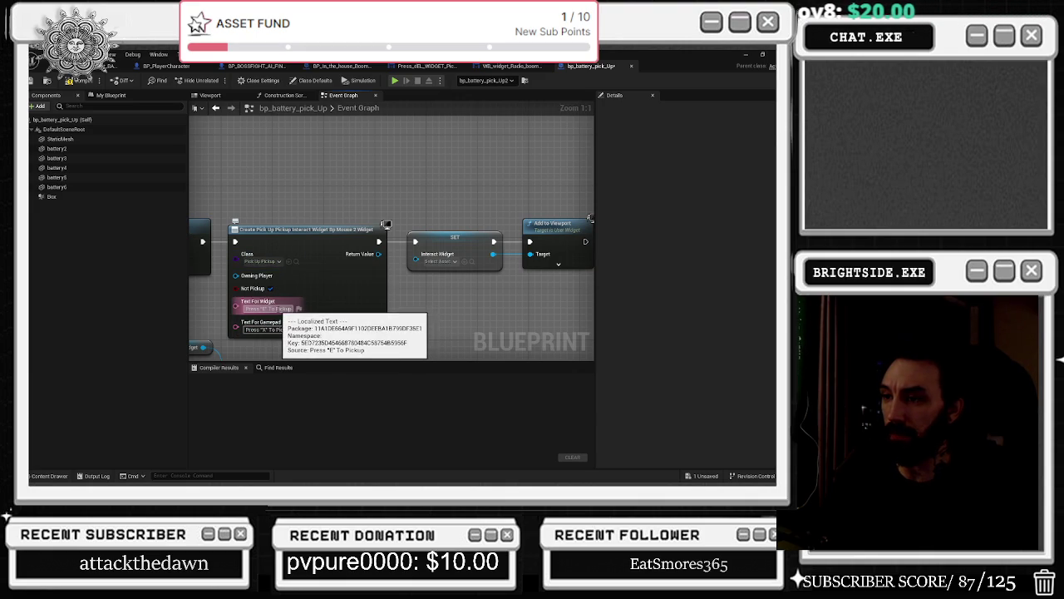
- Replace 'Pickup' in the Text For Widget field so the prompt reads Press "E" To Use Batteries
double_click(283, 309)
key(BackSpace)
text(Loot)
key(Return)
key(BackSpace)
key(BackSpace)
key(BackSpace)
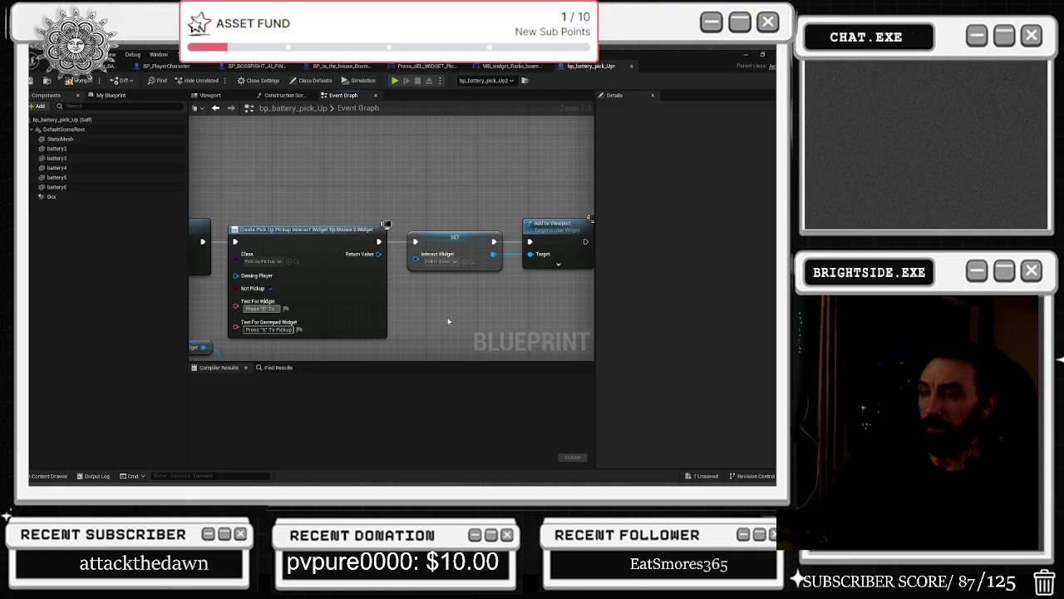
text(Use Batteryies)
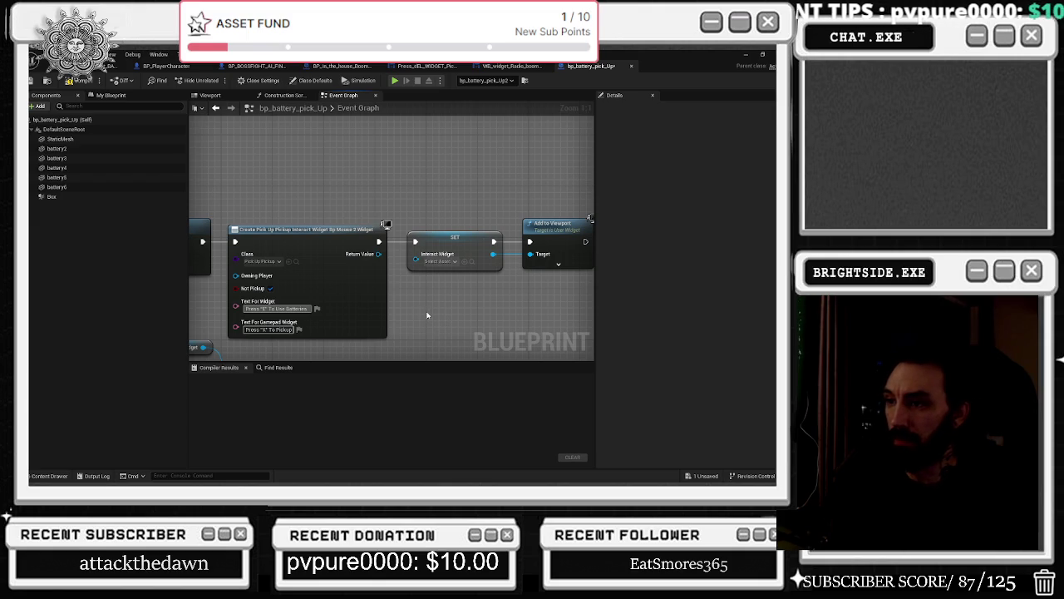
drag(286, 307, 290, 312)
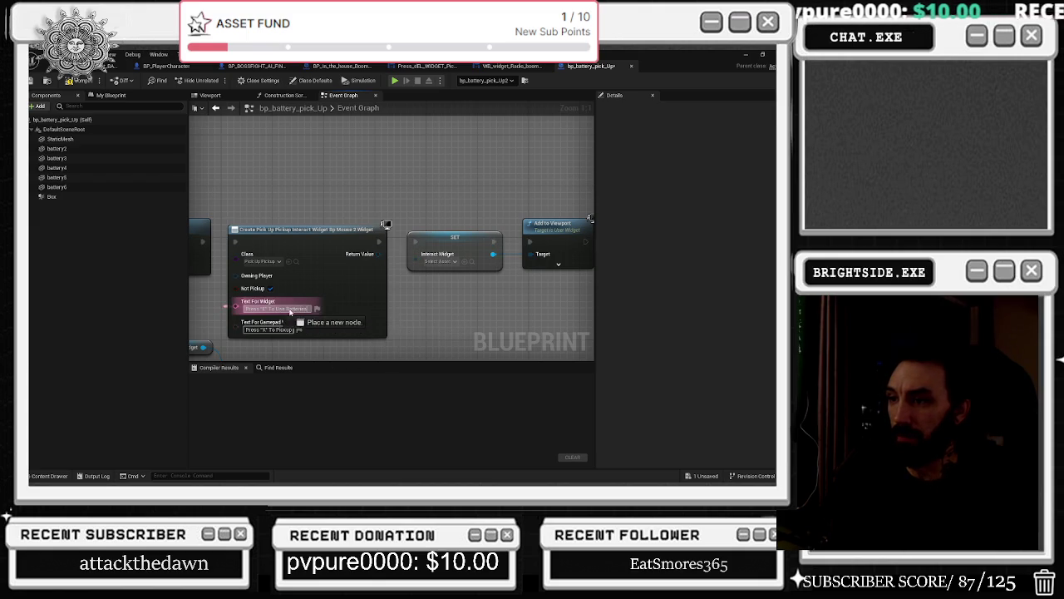
key(alt+Tab)
key(Escape)
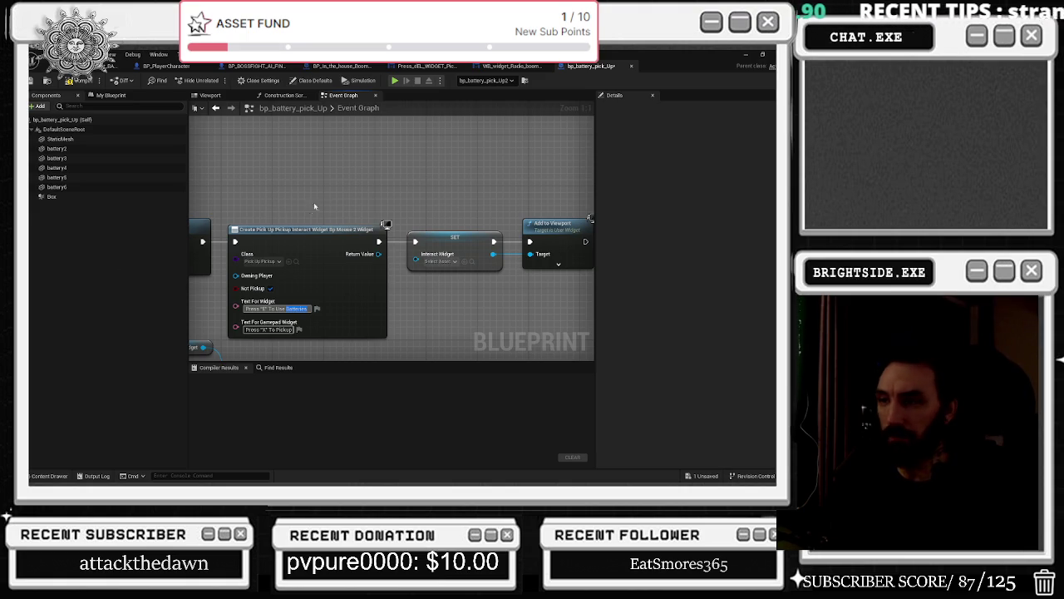
- Check the spelling of 'Batteries' with a web search, then show the My Blueprint variables panel
drag(310, 209, 355, 221)
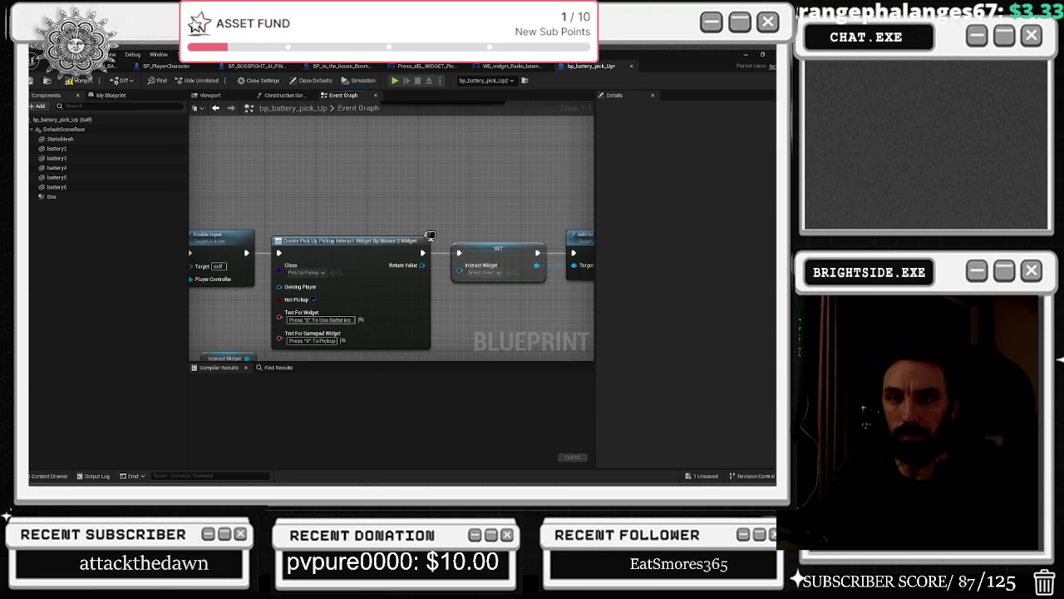
text(Batteries)
key(Return)
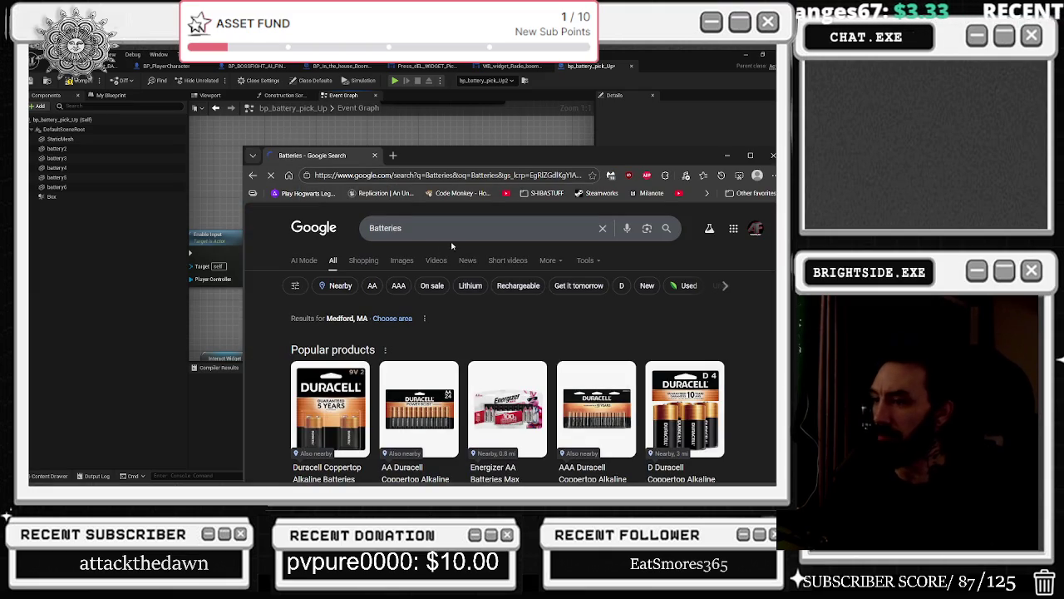
key(alt+Tab)
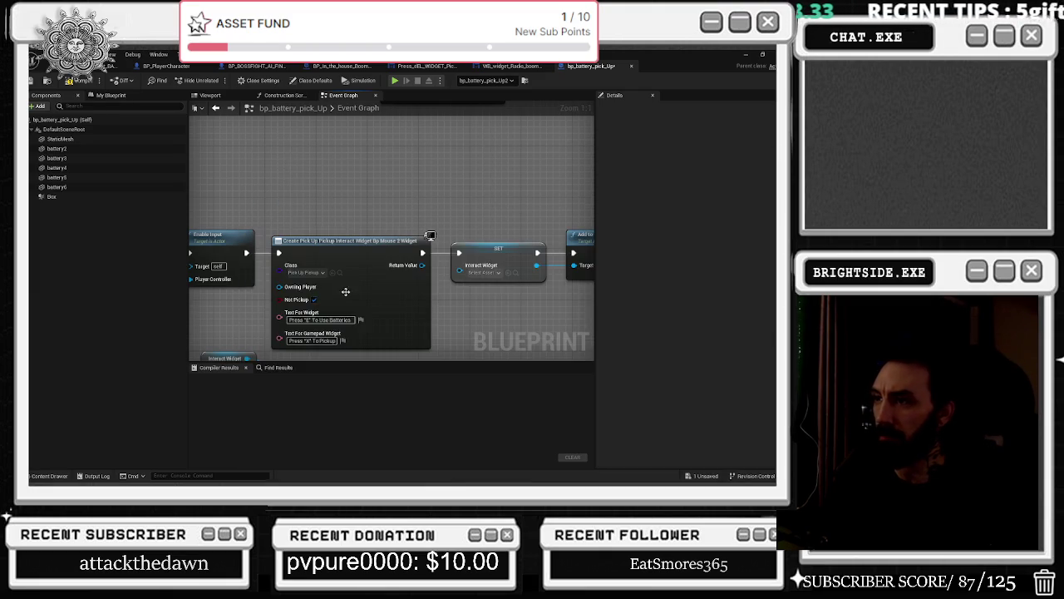
drag(332, 320, 317, 277)
click(482, 218)
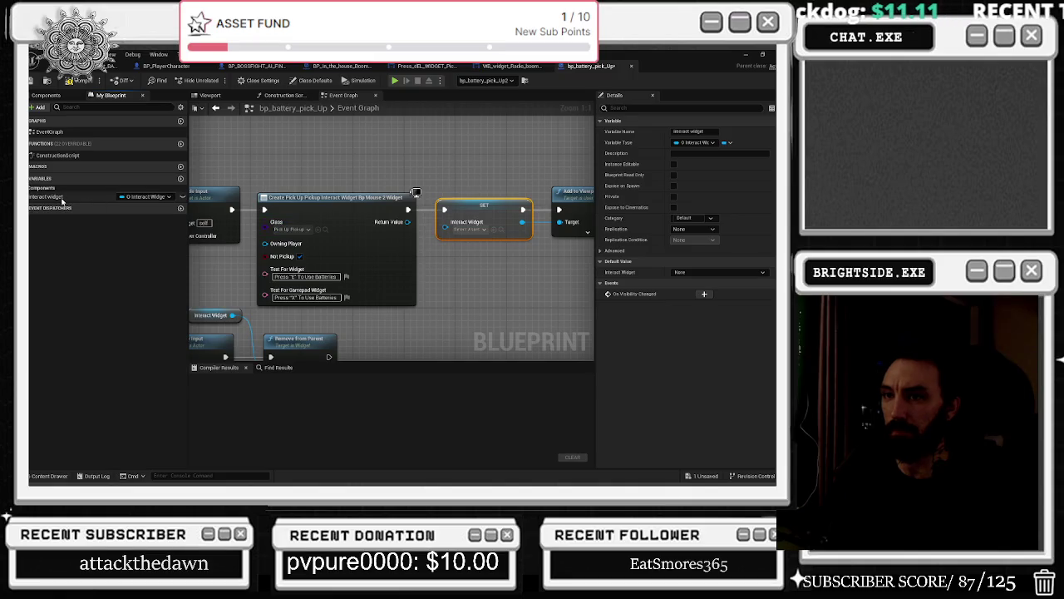
- Open the Interact Widget variable's type picker and search for 'bp_intet'
click(62, 197)
click(143, 197)
text(bp_)
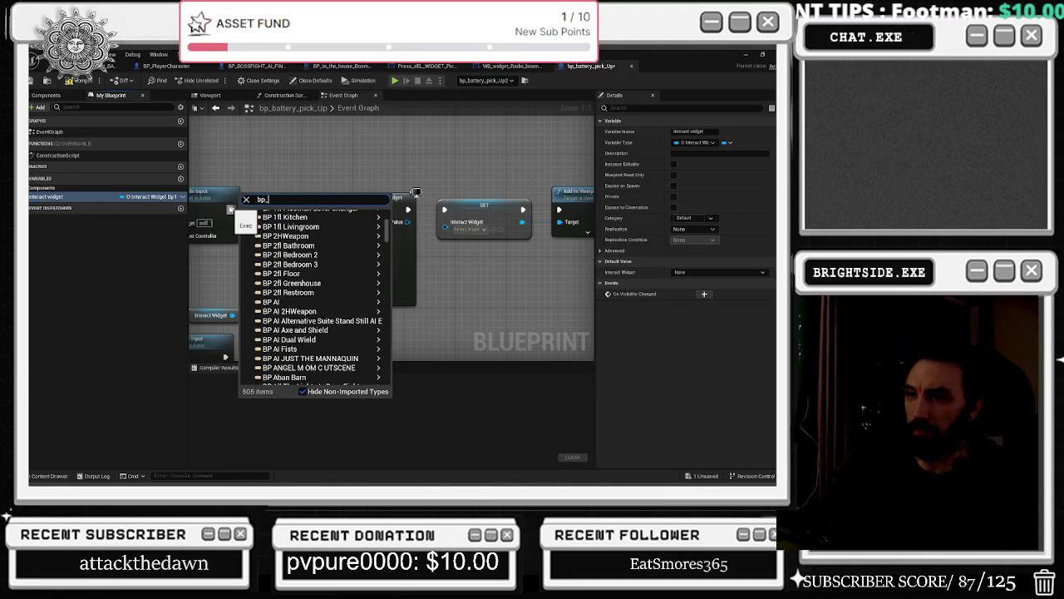
text(interact)
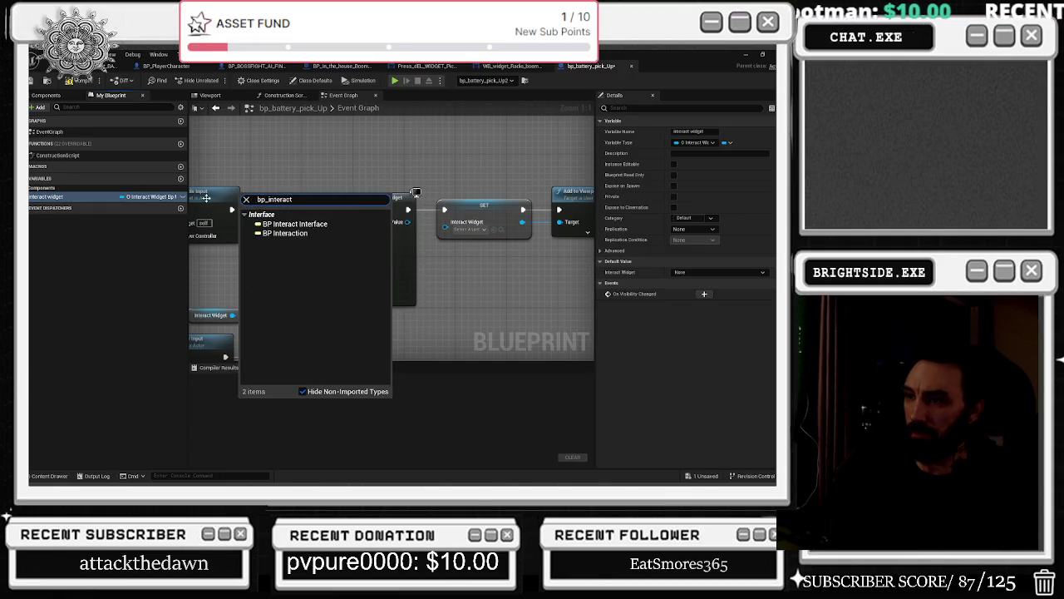
click(299, 231)
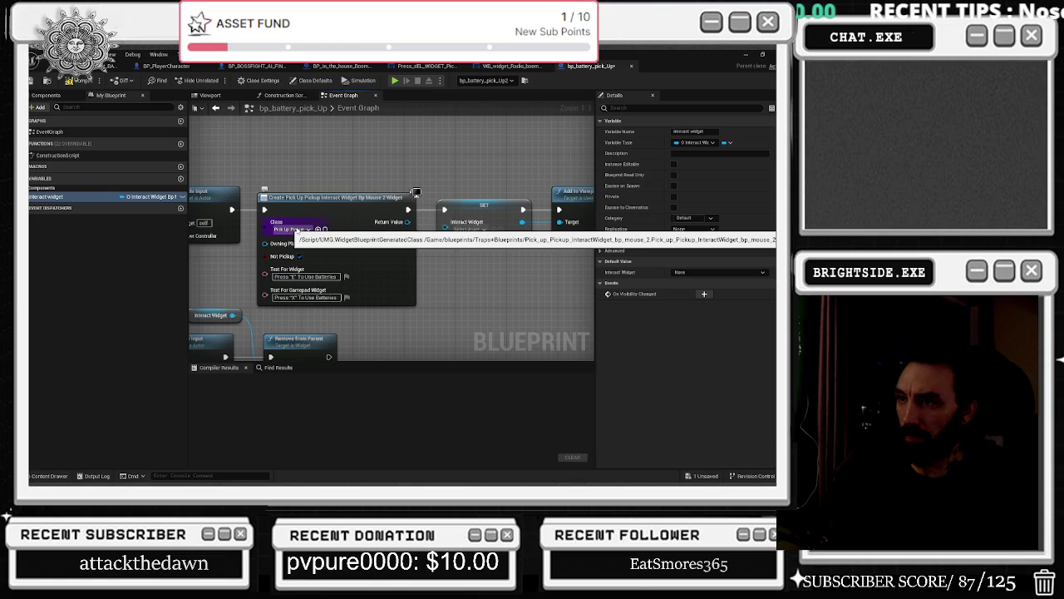
- Change the variable to a Pick Up Pickup Interact Widget object reference and confirm the type change
click(160, 198)
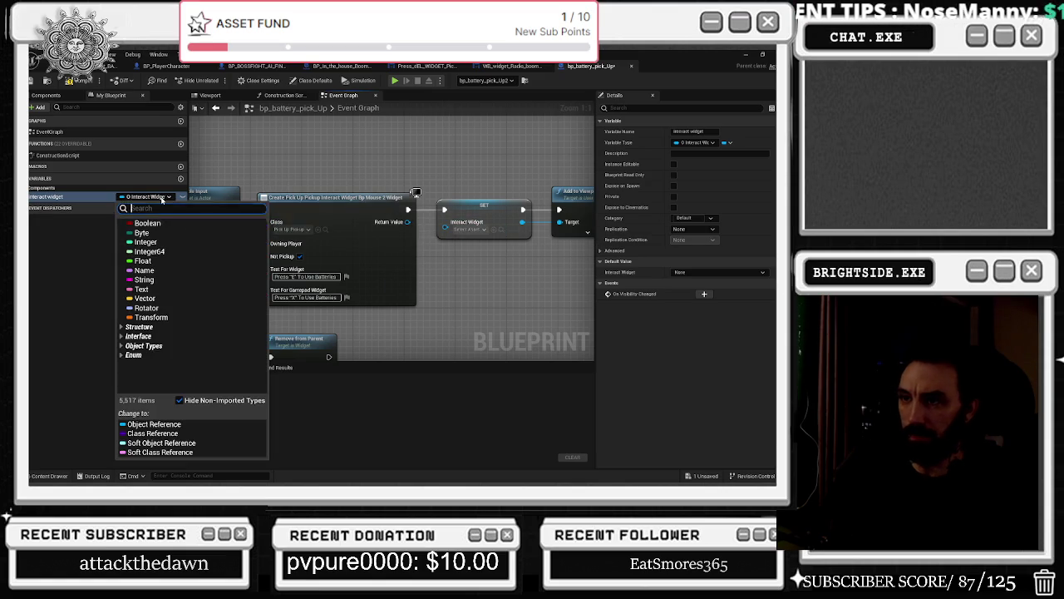
text([)
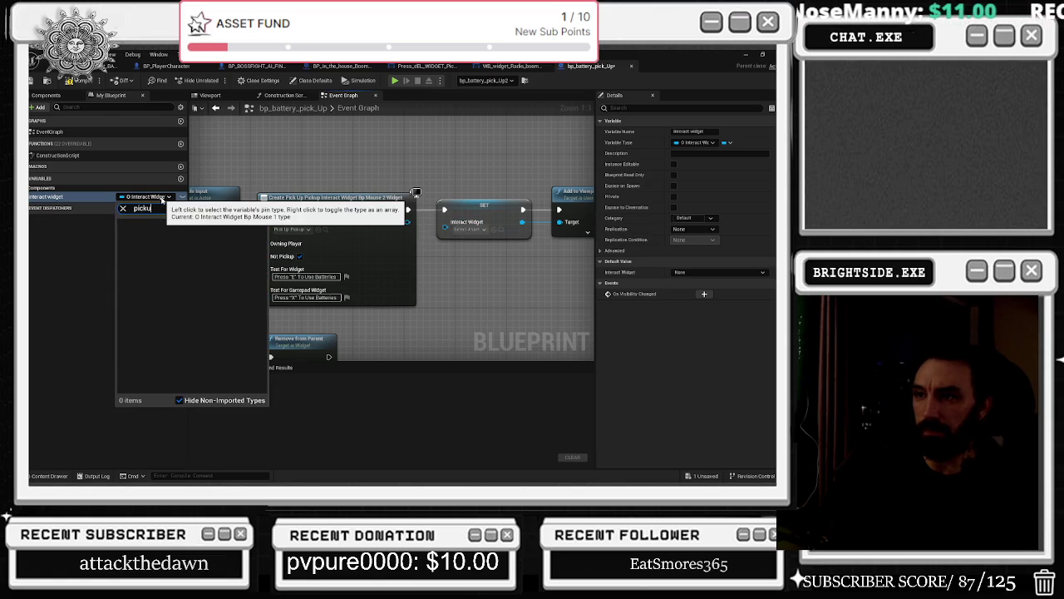
text( u)
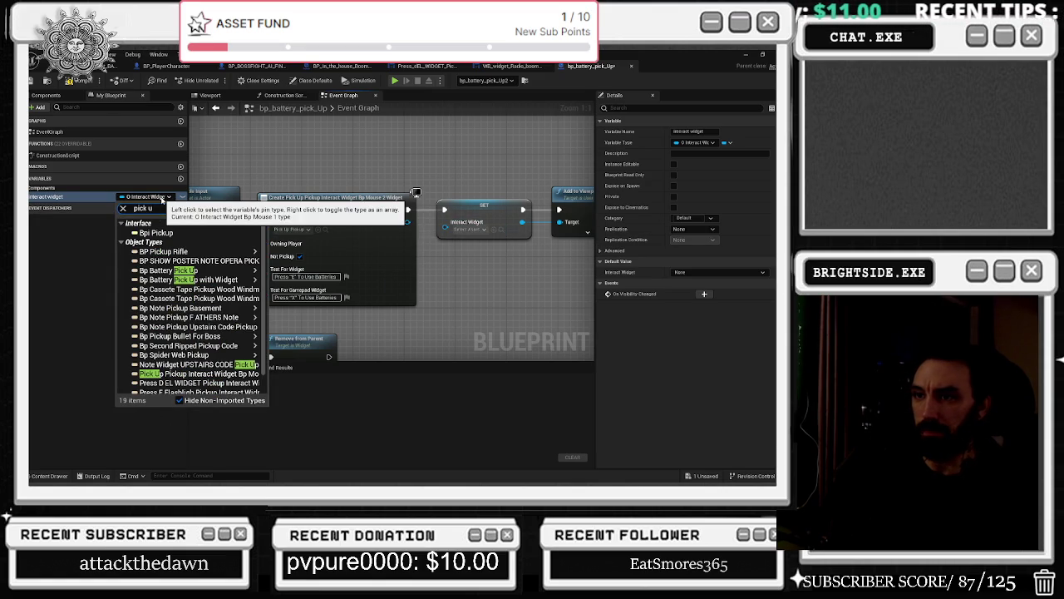
text(p pick)
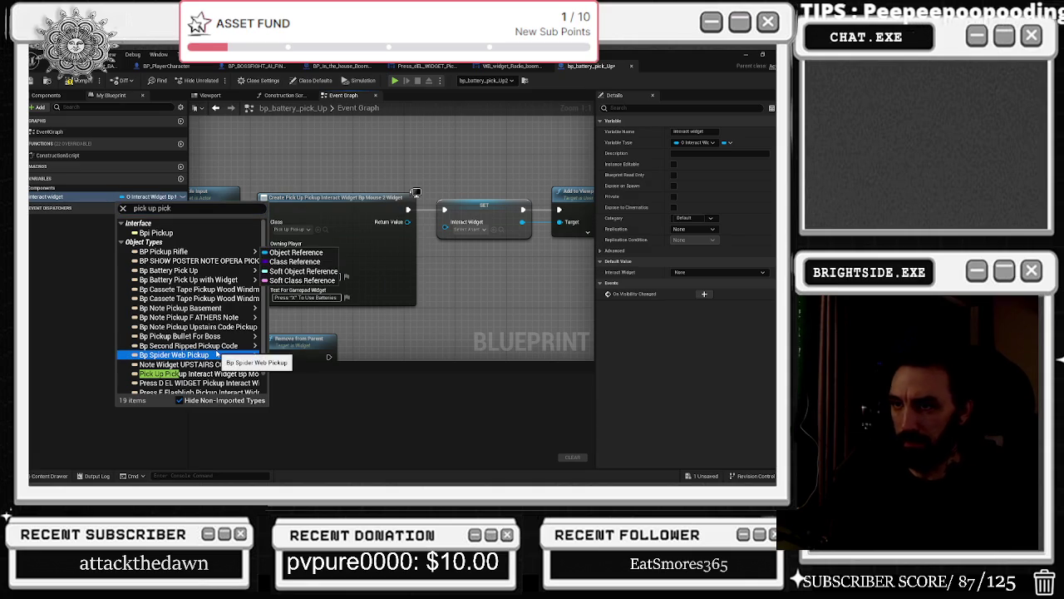
mouse_move(218, 355)
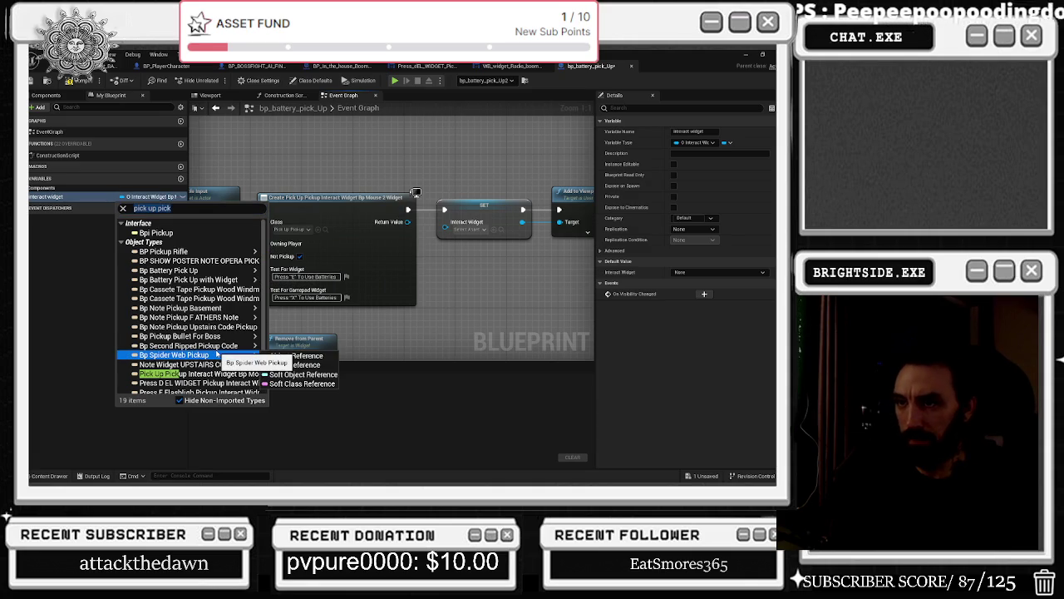
click(166, 208)
key(End)
text(up)
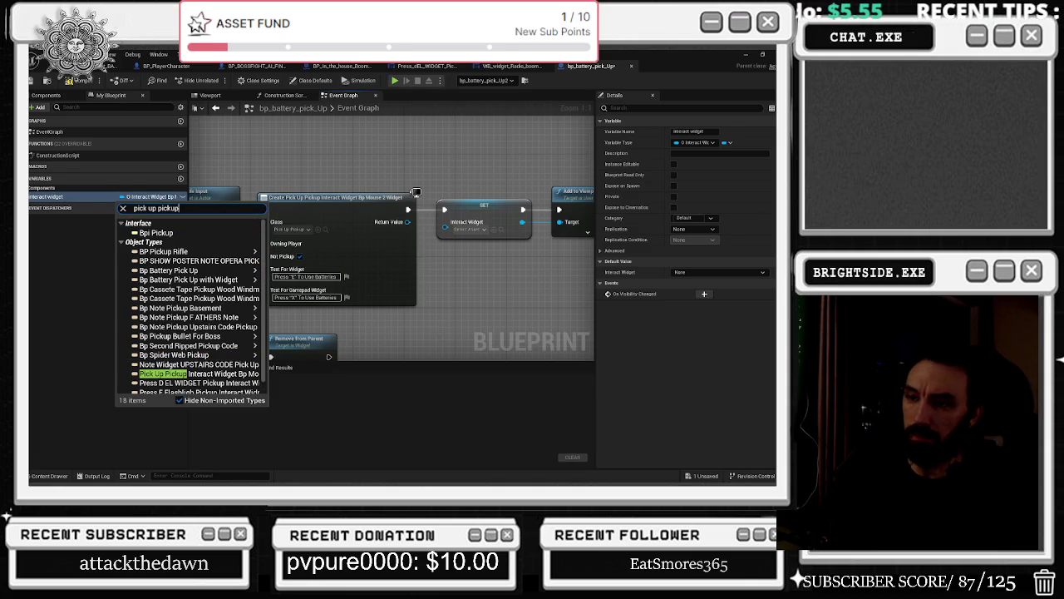
mouse_move(249, 375)
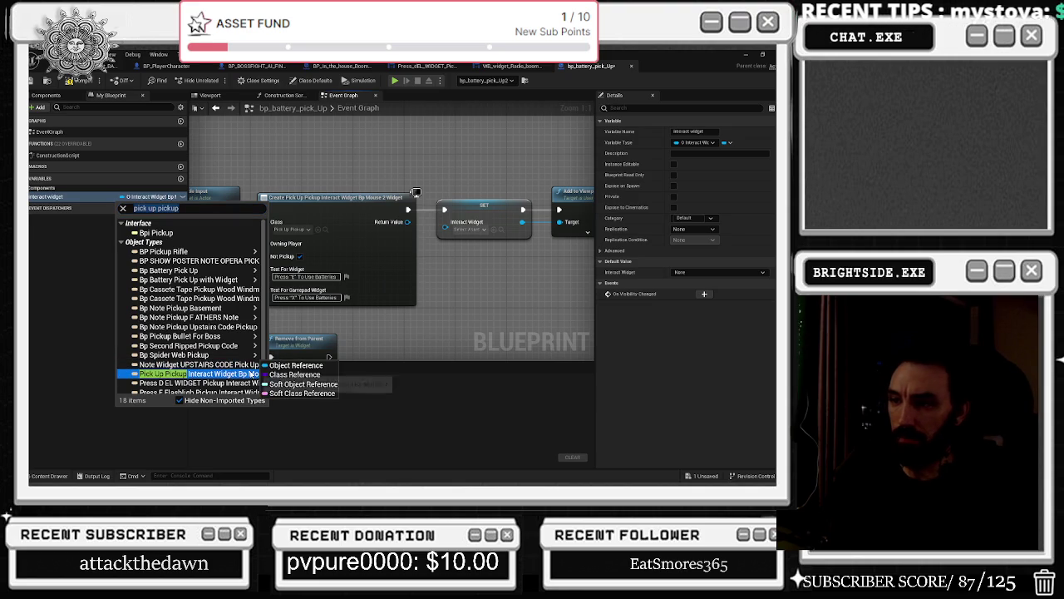
click(283, 375)
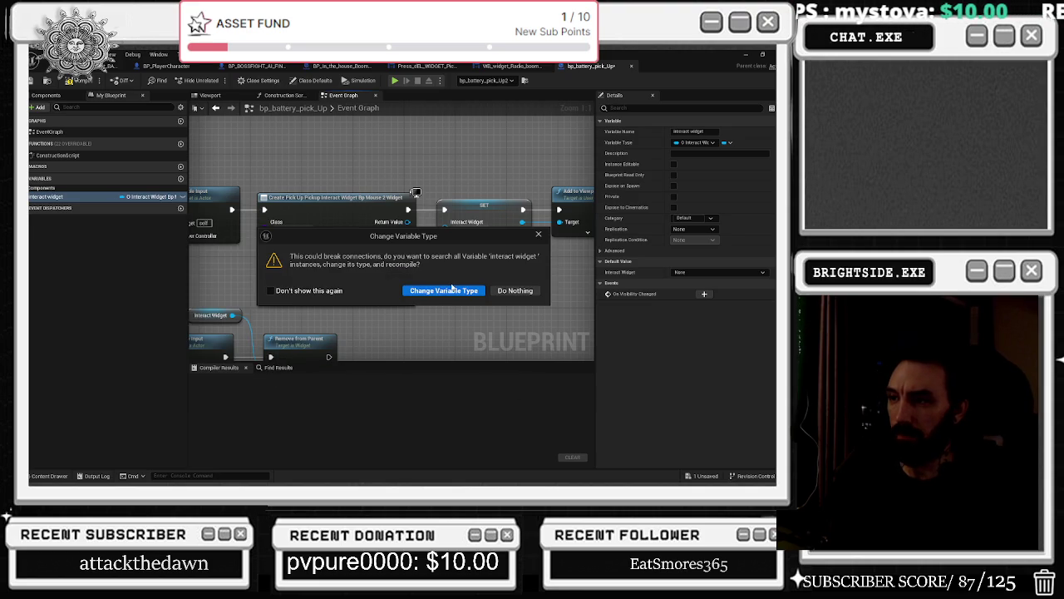
click(437, 291)
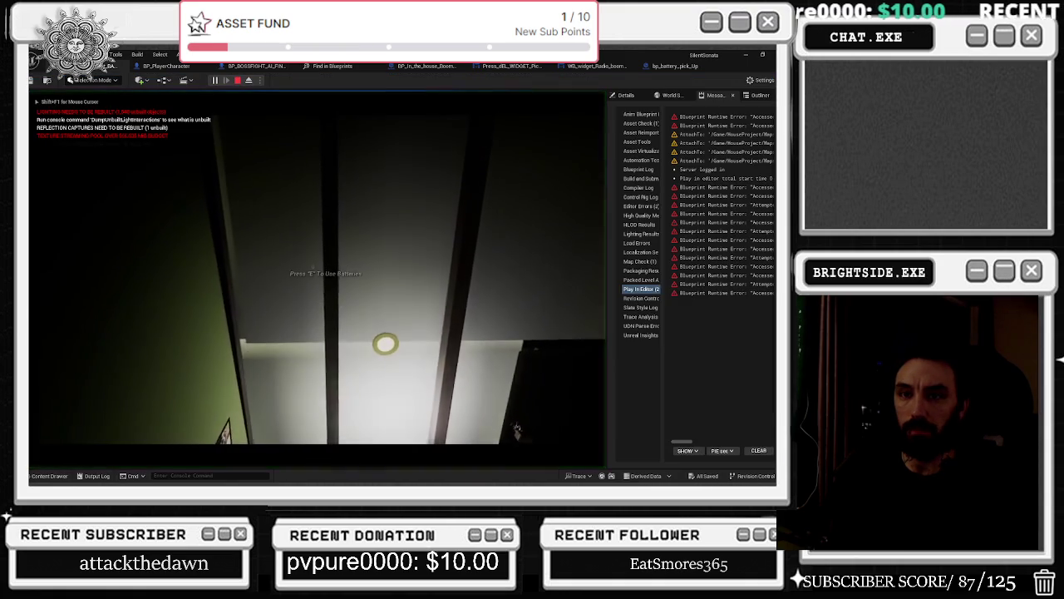
- In the running play-test, switch on the flashlight and move around the kitchen
key(shift+F1)
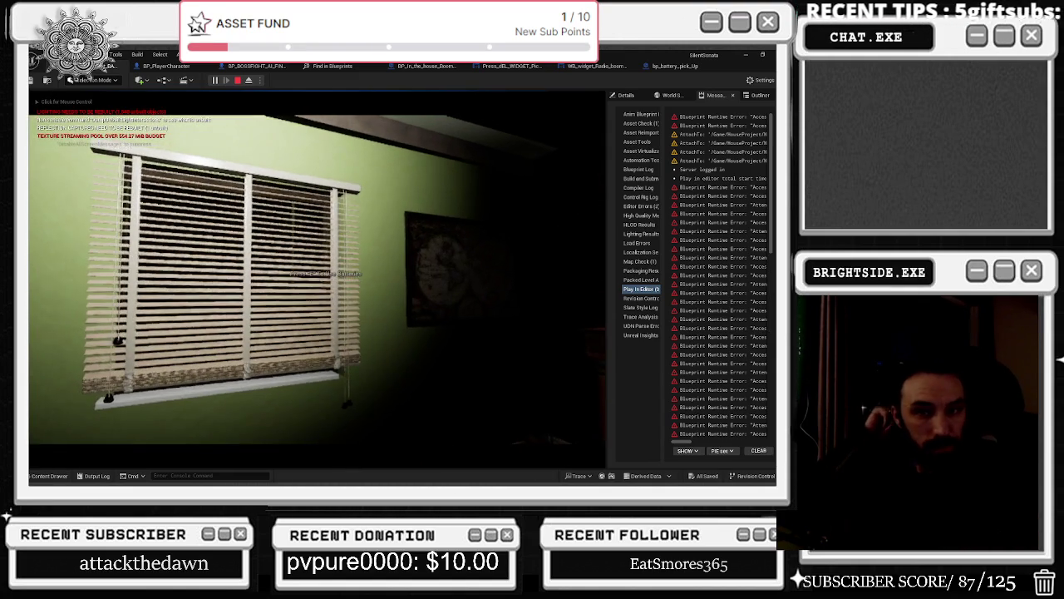
key(f)
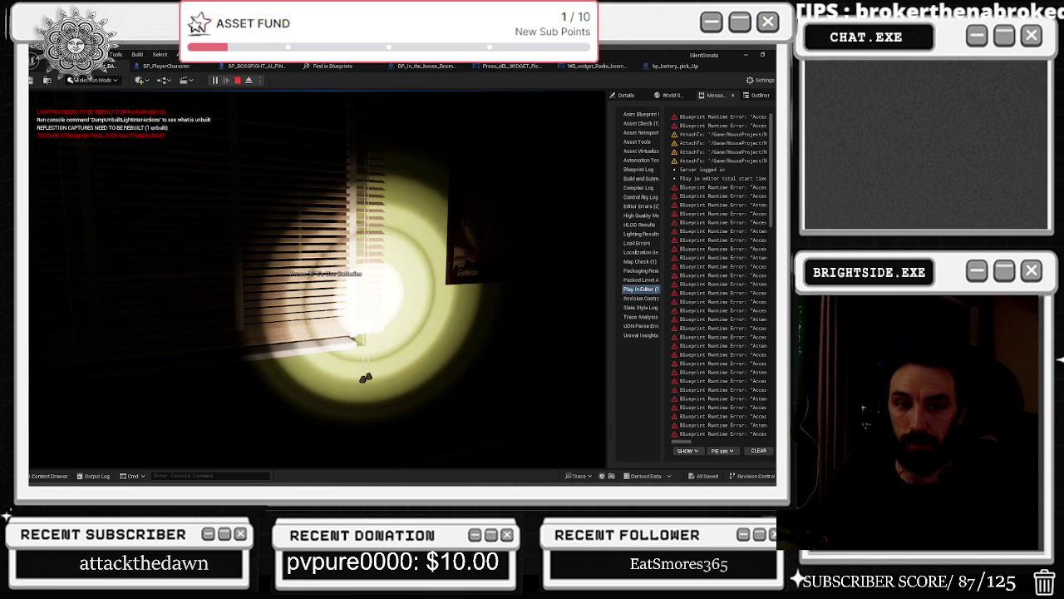
click(227, 252)
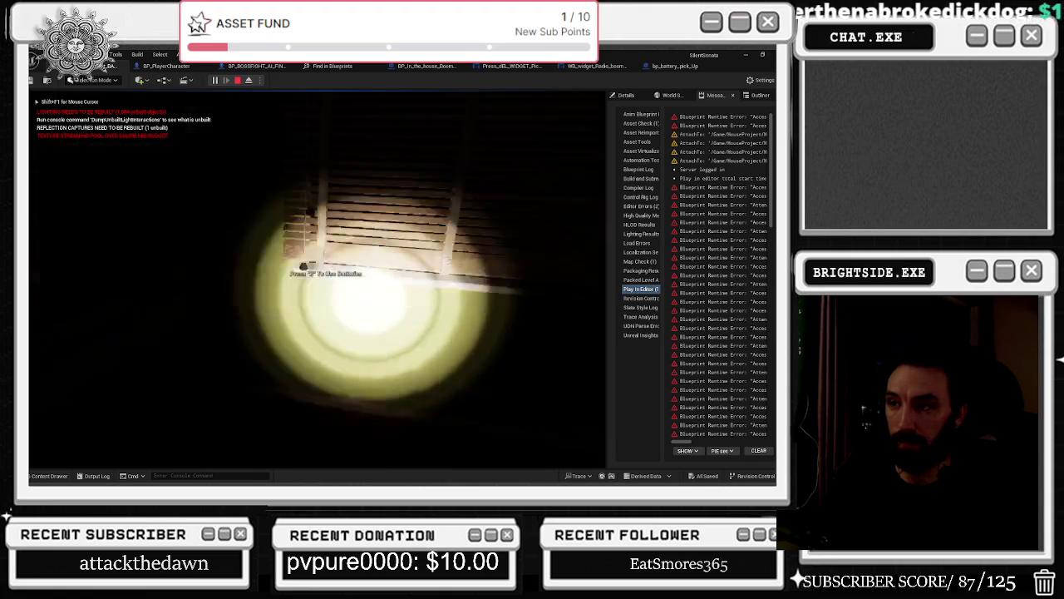
key(e)
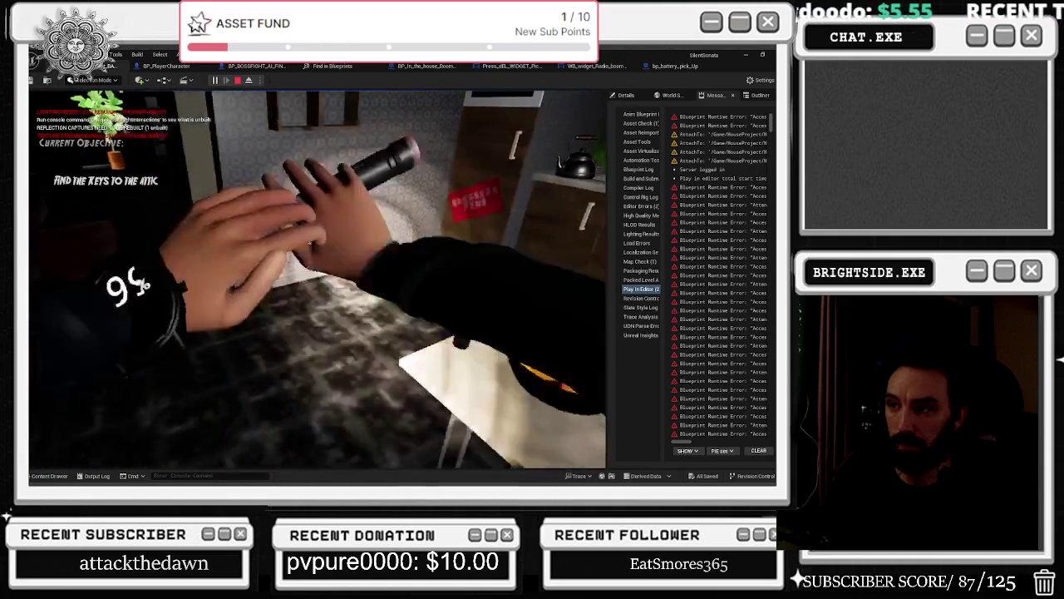
- Walk past the tables and down the dark hallway to the boarded-up door
key(w)
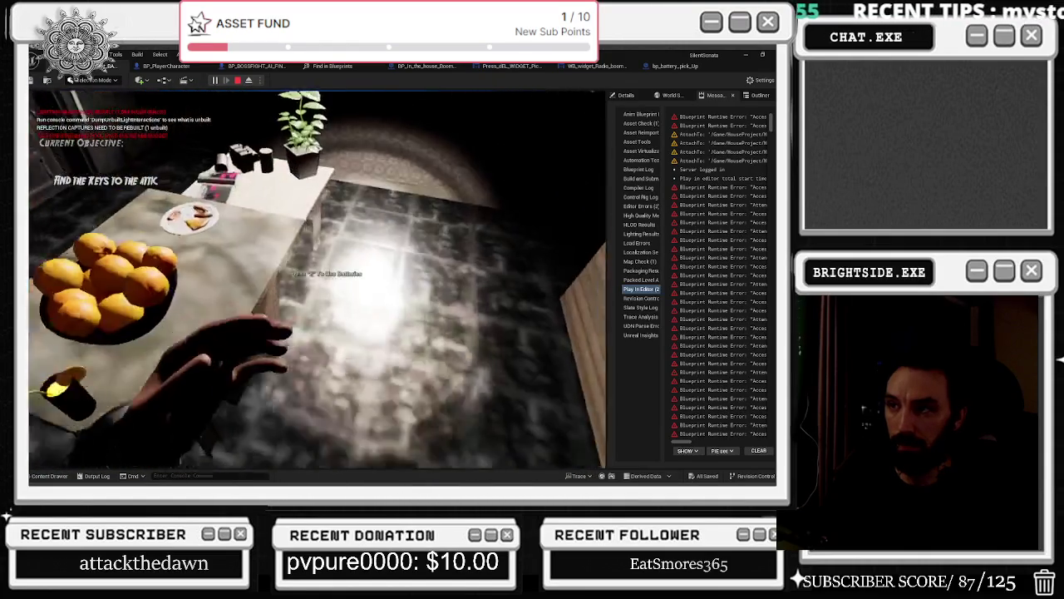
key(s)
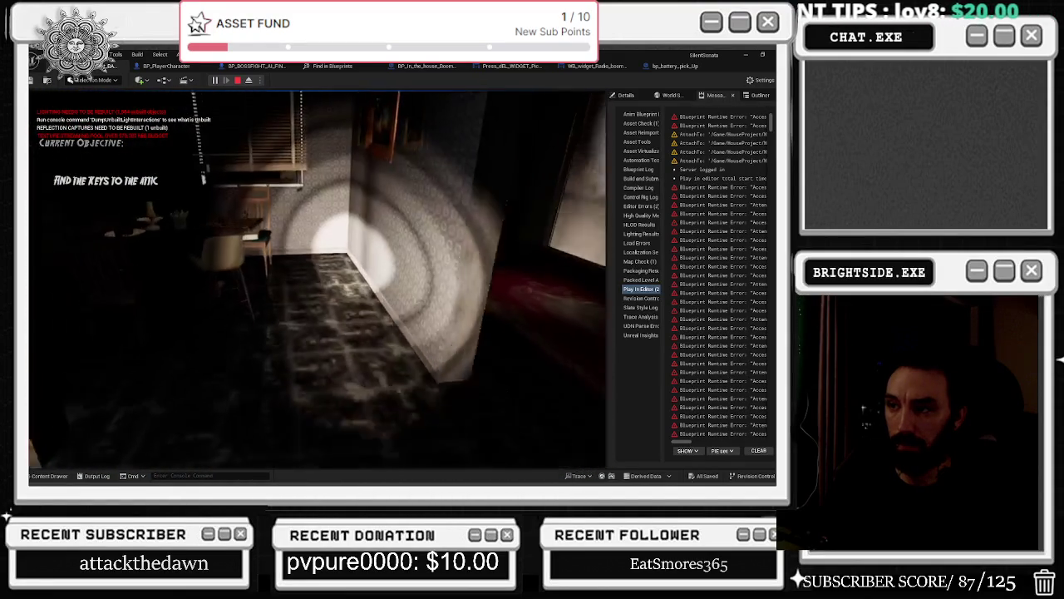
key(w)
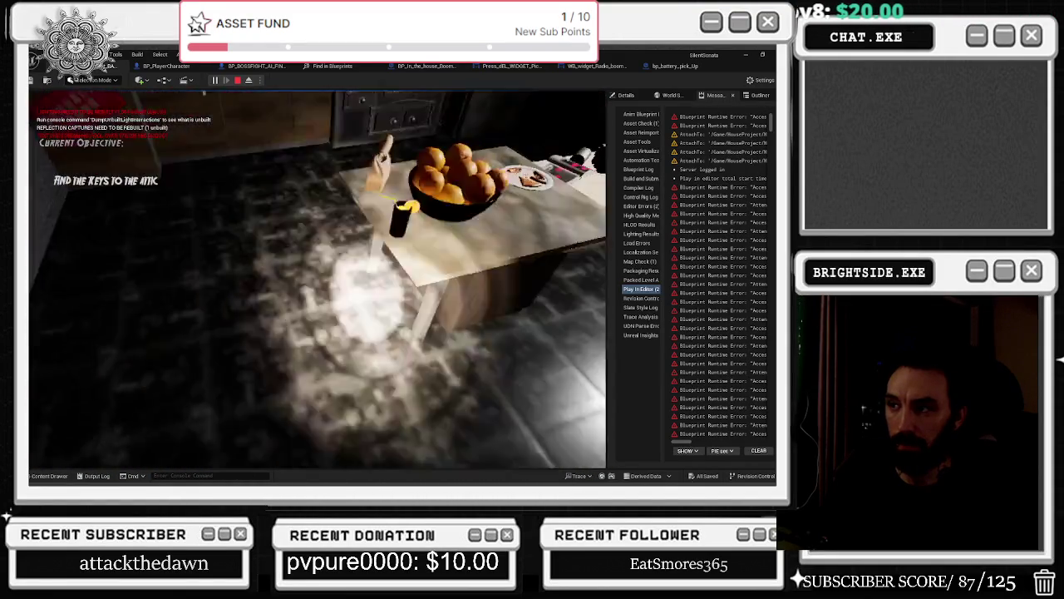
key(w)
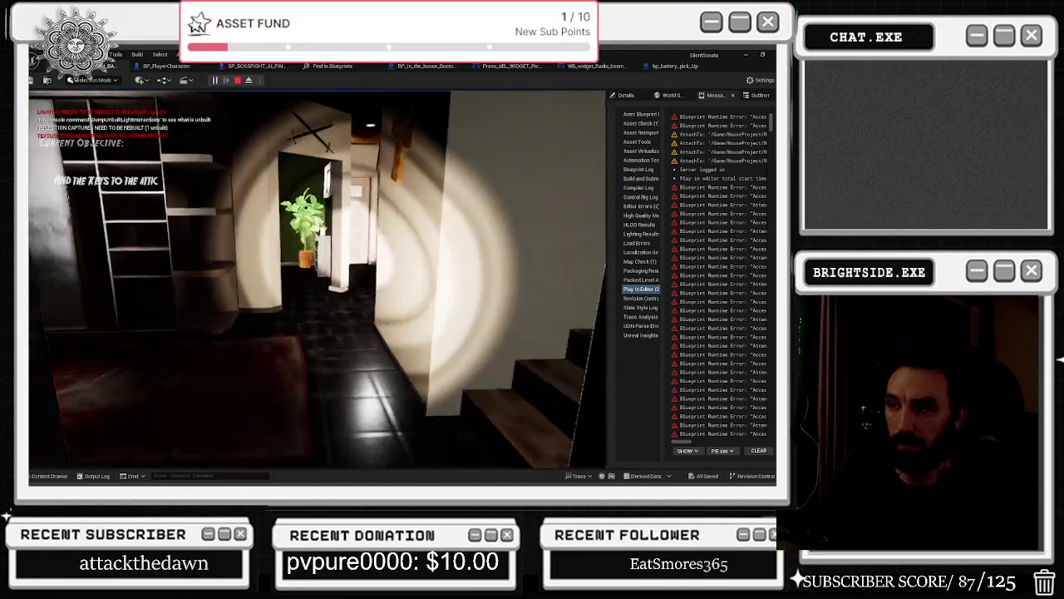
key(w)
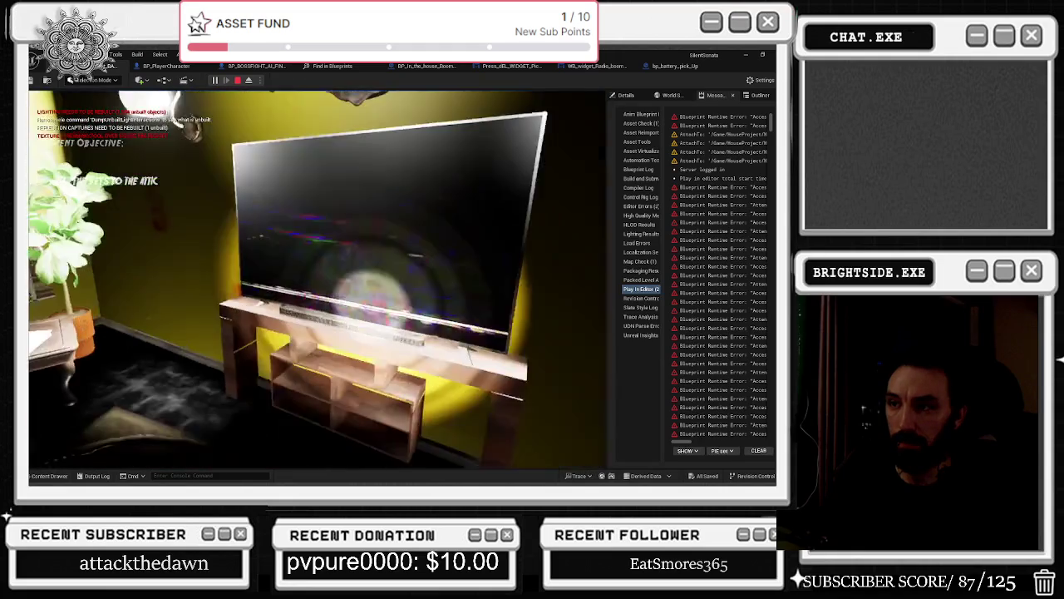
key(w)
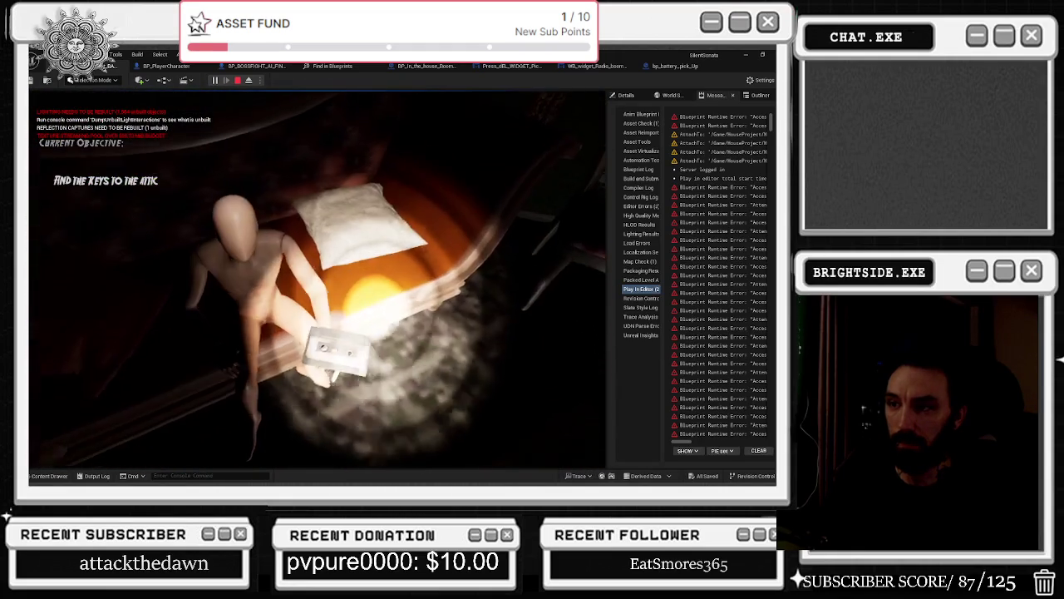
- Break the boards off the door, enter the room, and read then put away the 94 note
key(e)
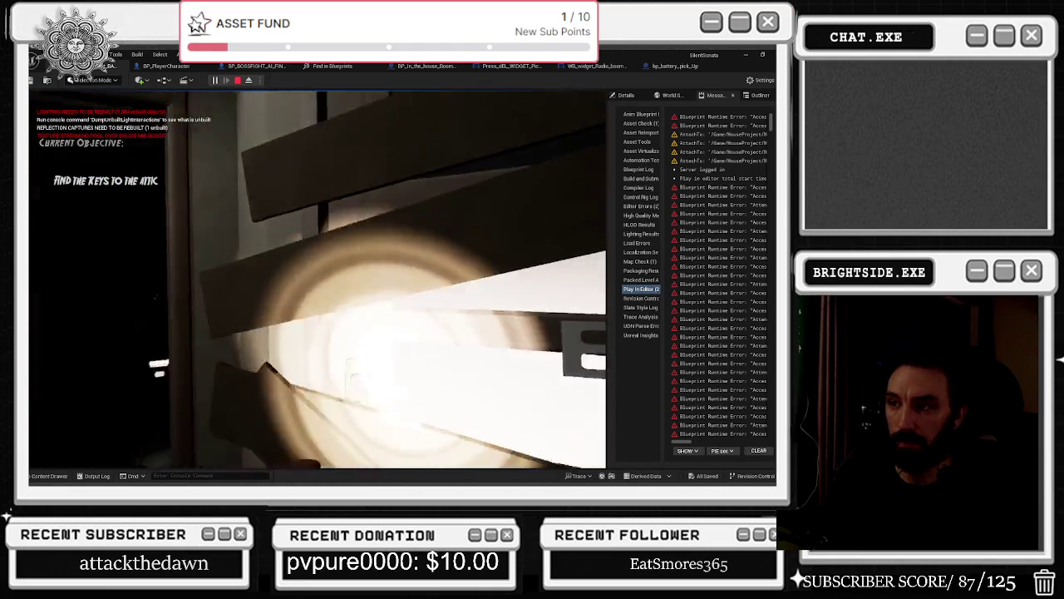
key(e)
key(w)
key(e)
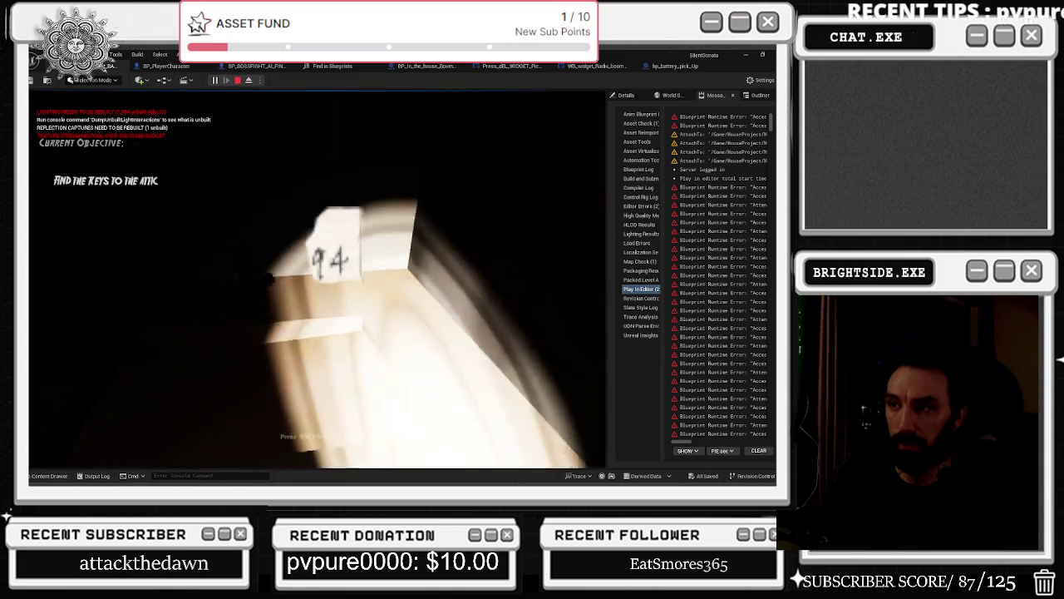
key(BackSpace)
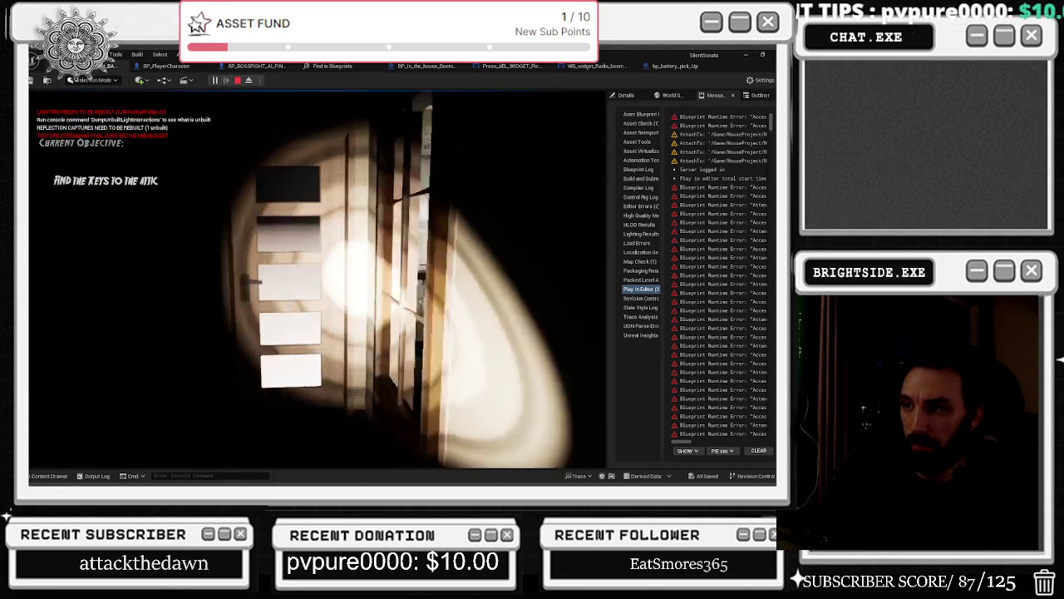
- Walk through the doorway into the dim basement, then stop the play-test
key(e)
key(w)
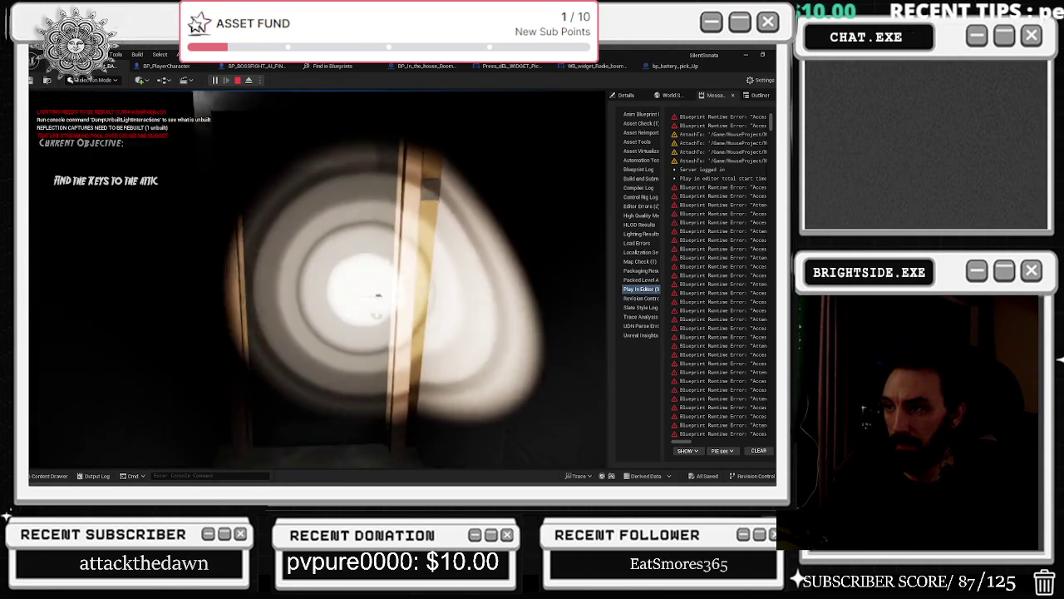
key(w)
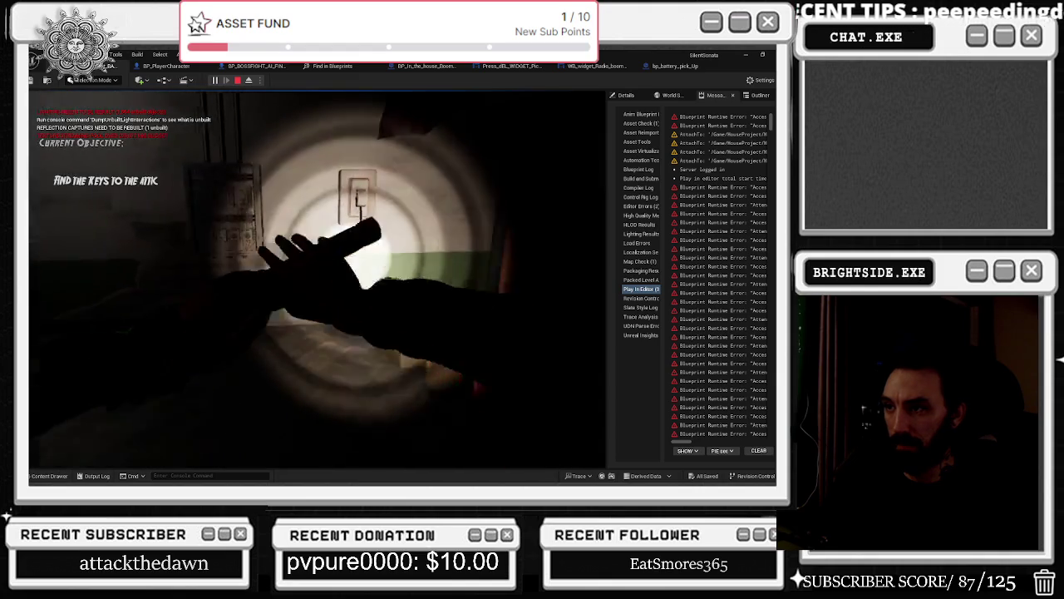
key(w)
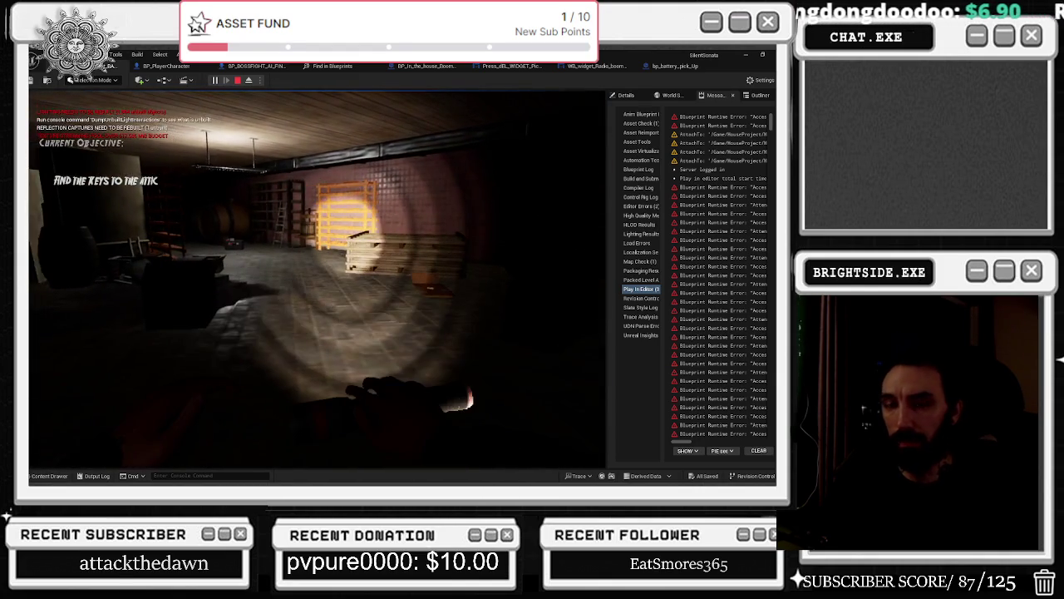
key(Escape)
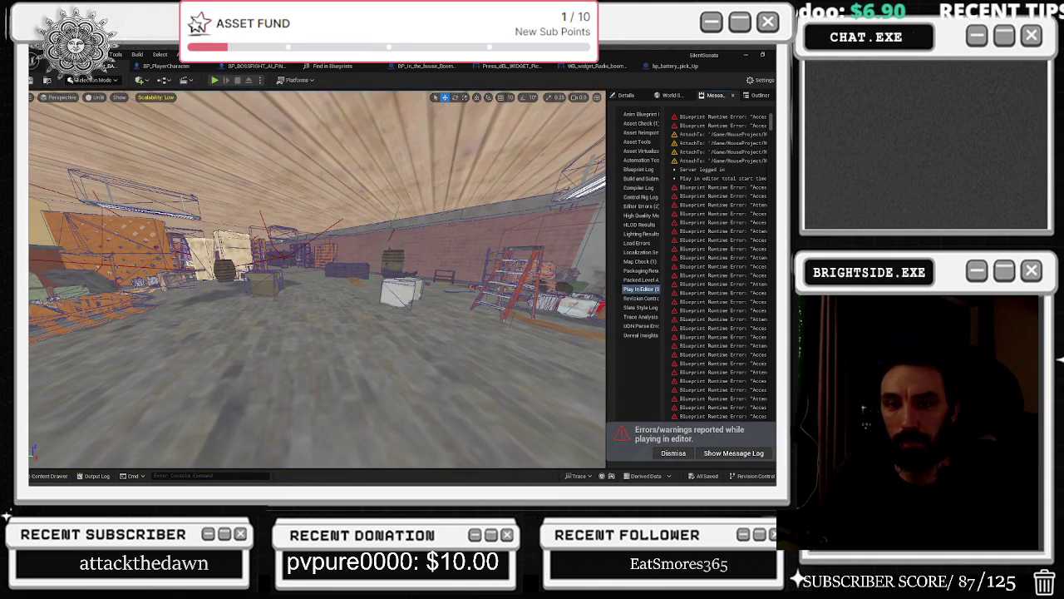
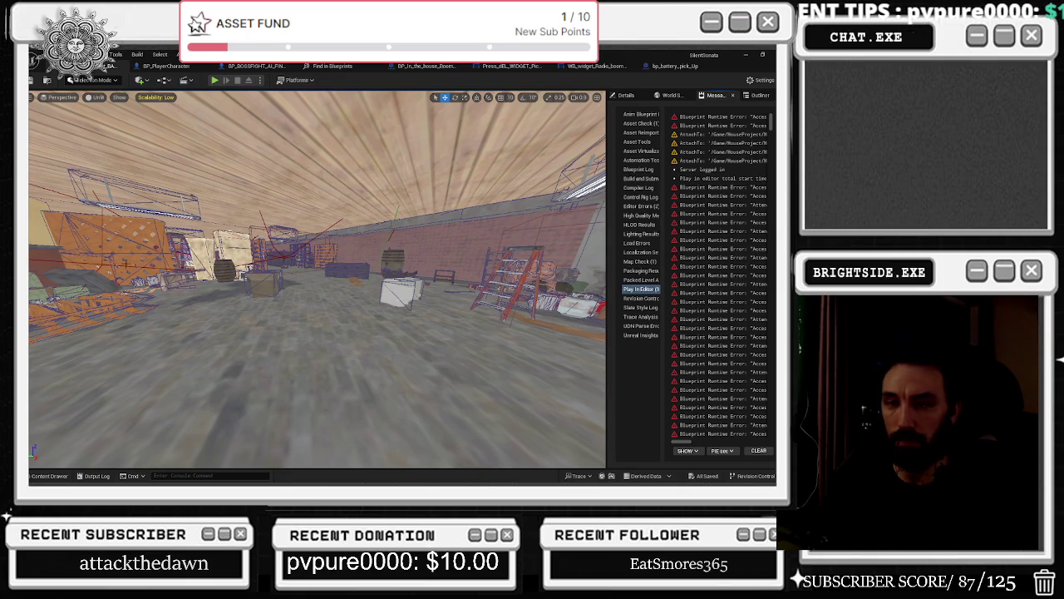
- Fly forward through the warehouse, select the object by the left wall and frame it with F
key(w)
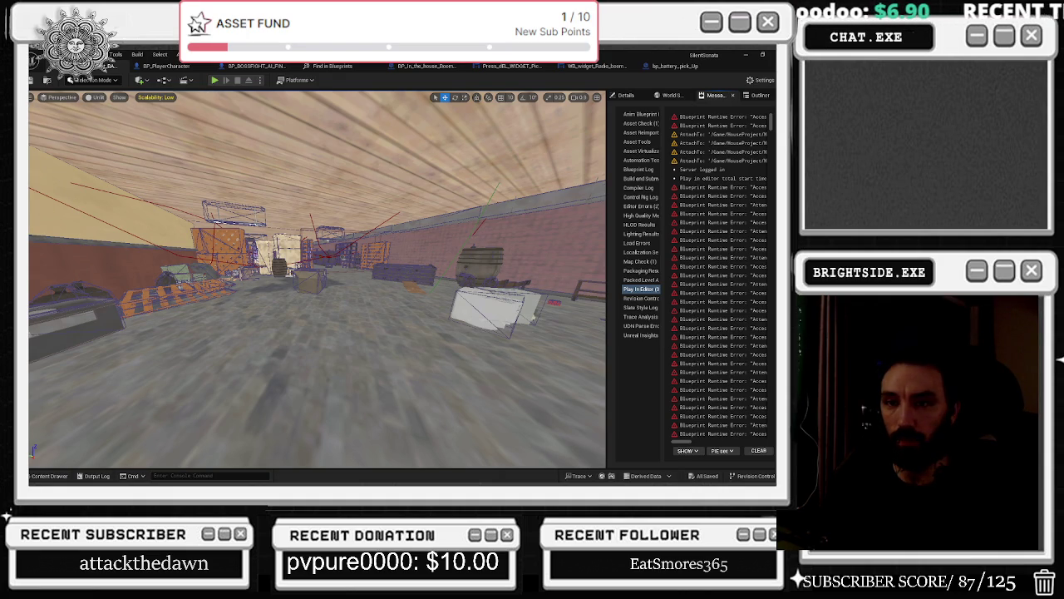
click(141, 250)
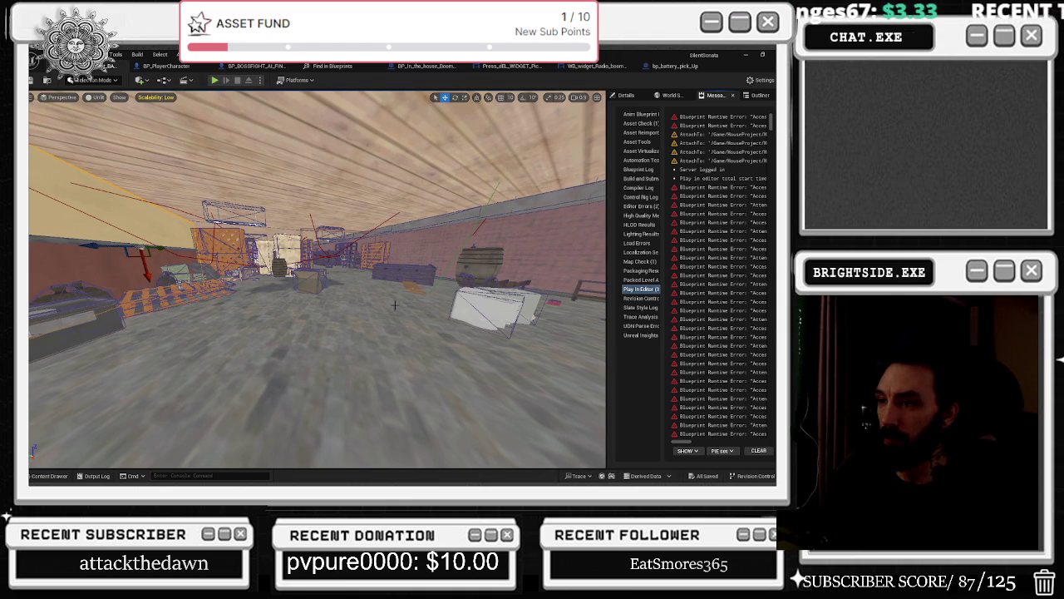
key(f)
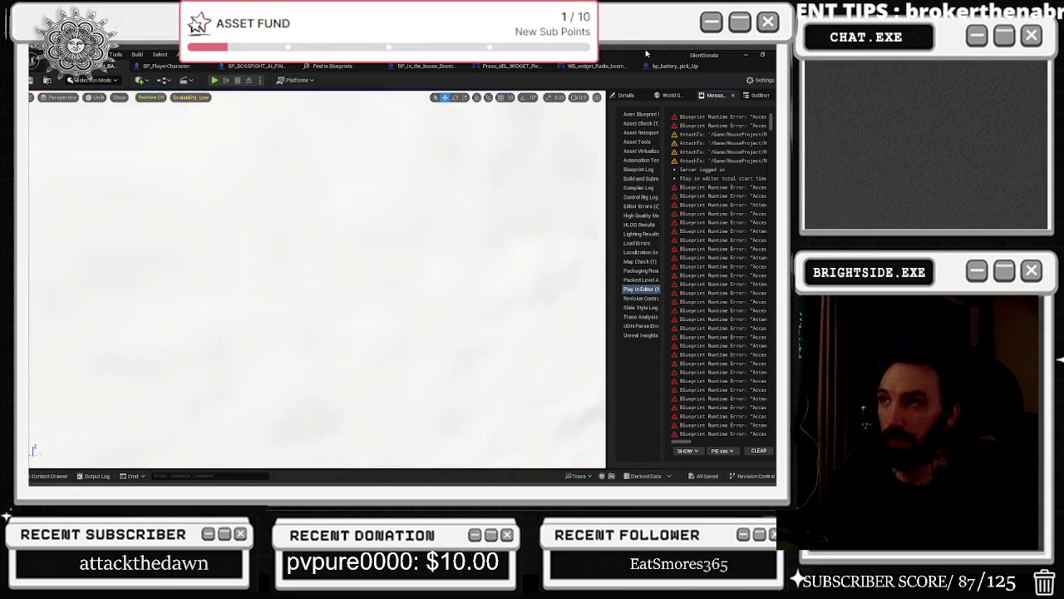
click(666, 67)
- Move the radio's 'Turn Knobs to Change Frequency' text up to Position Y -40, then close the Press DEL widget
click(590, 67)
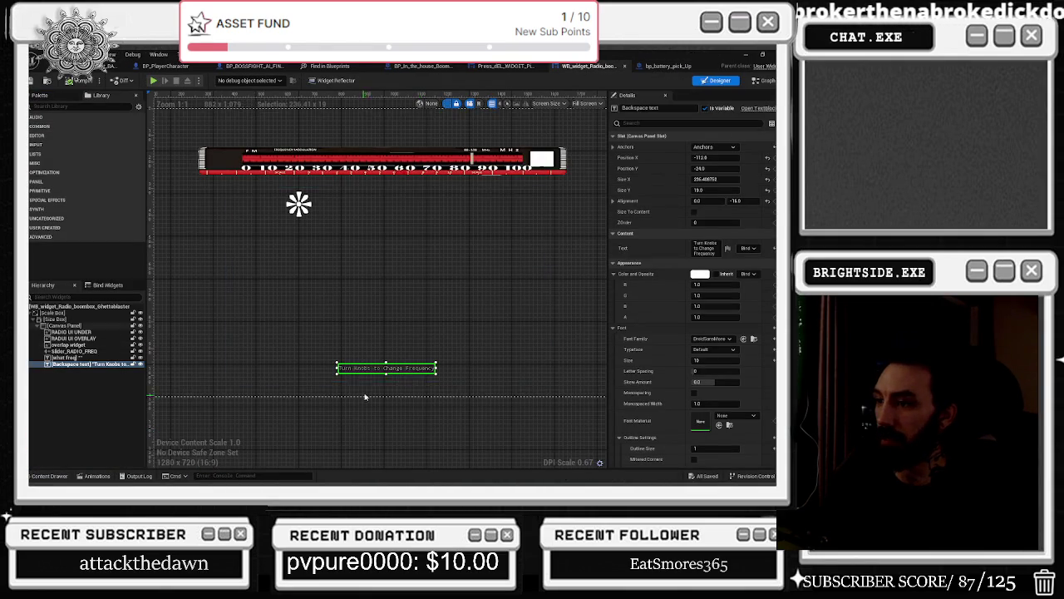
key(Up)
key(Up)
key(Up)
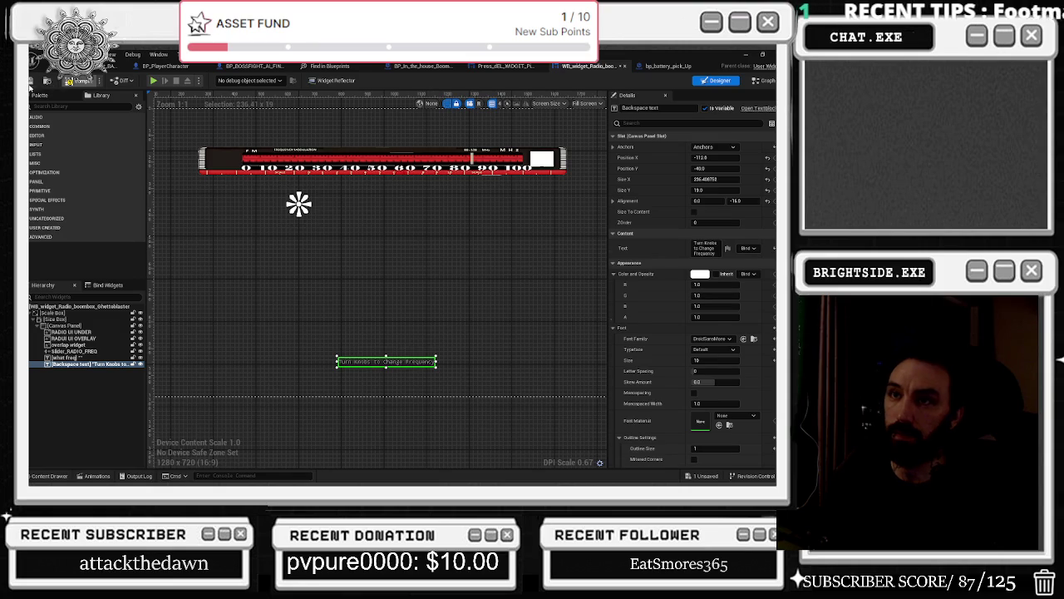
click(505, 65)
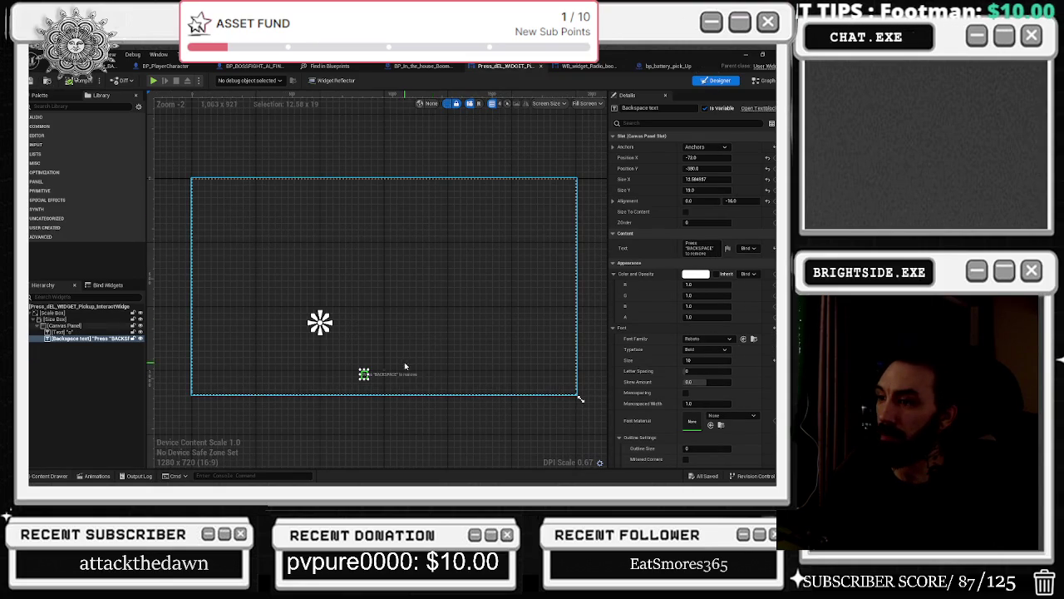
click(542, 66)
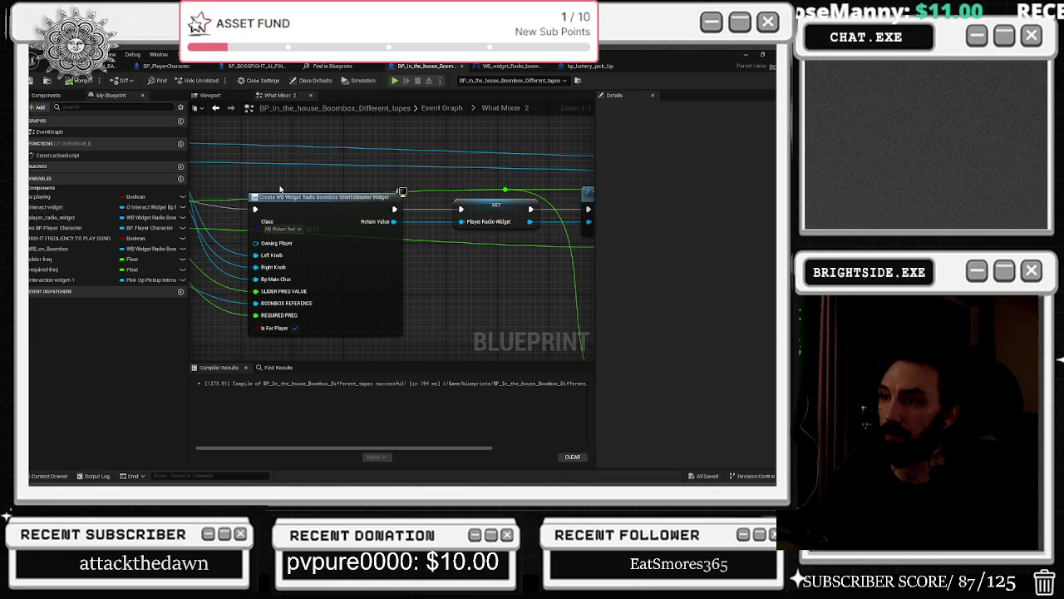
- Bring the SET and Add to Viewport nodes into view in the boombox blueprint and save it
drag(289, 194, 414, 208)
mouse_move(582, 233)
mouse_down()
mouse_move(355, 224)
mouse_move(385, 221)
mouse_up()
click(381, 224)
key(ctrl+s)
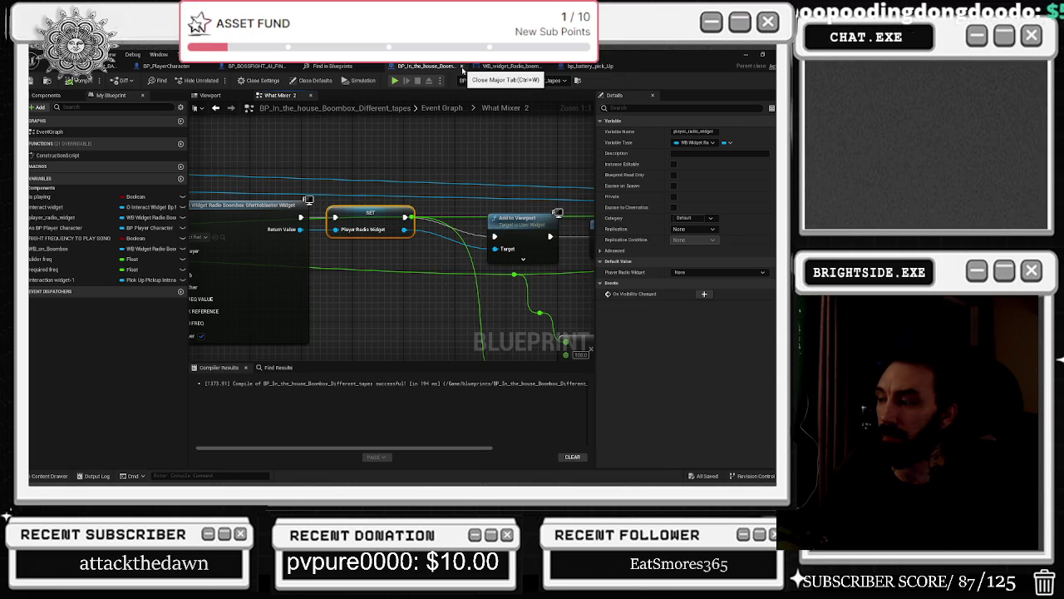
- Inspect the Delay node, then the boombox model's green play button in the 3D view
drag(523, 225, 321, 201)
click(450, 218)
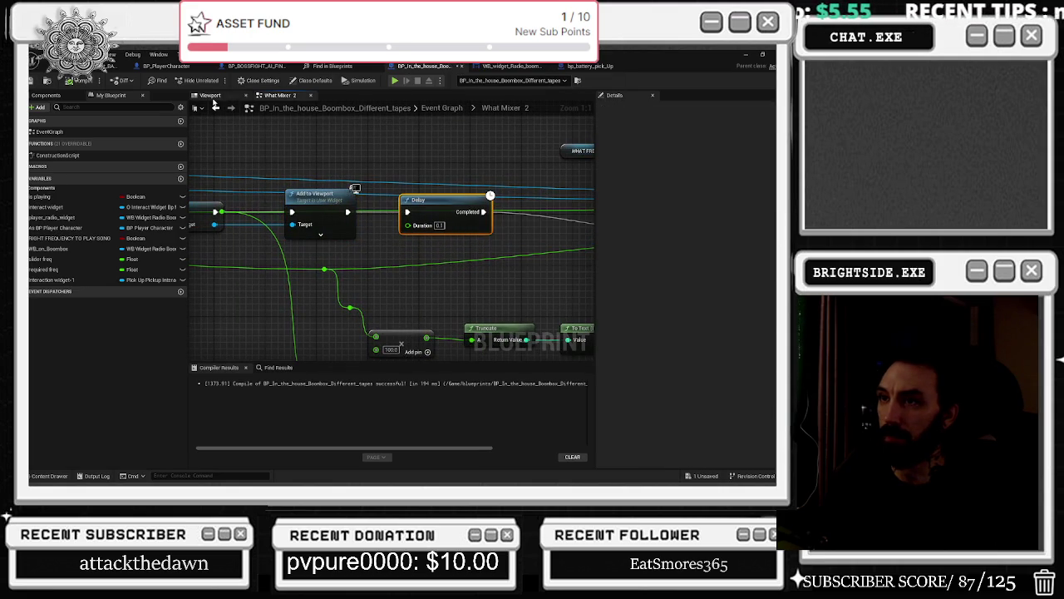
click(209, 95)
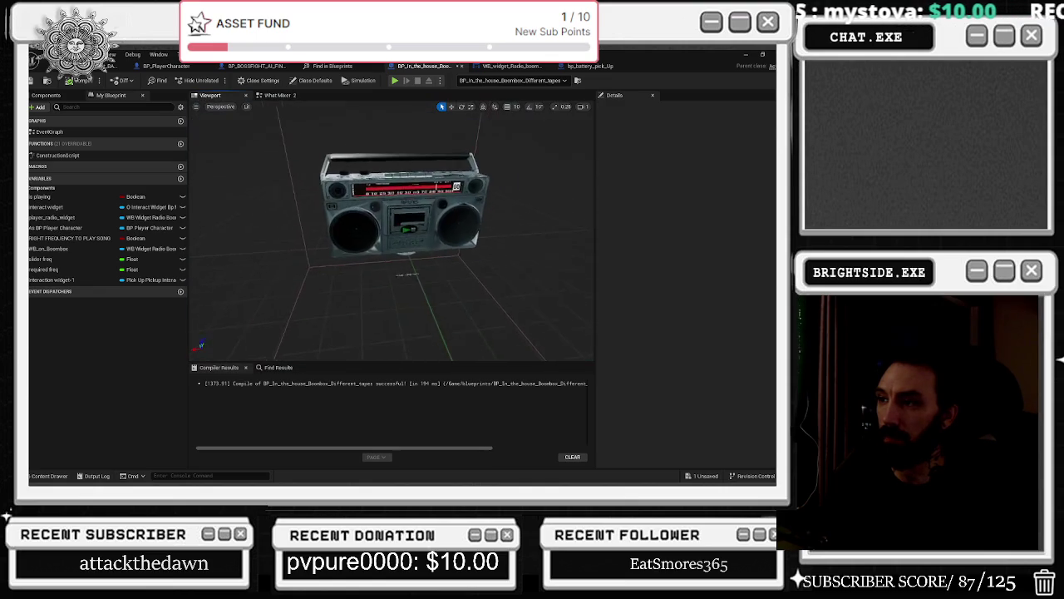
click(379, 206)
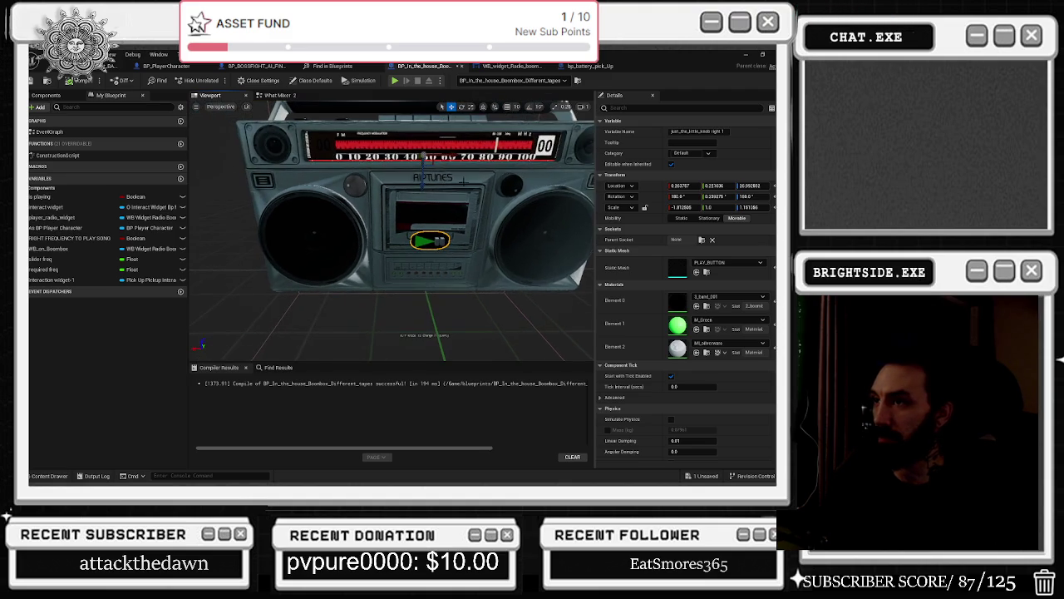
- Browse the What Mixer 2 graph and reopen the collapsed What mixer_2 node from the Event Graph
click(289, 96)
scroll(328, 283, down, 3)
mouse_move(324, 290)
mouse_down()
mouse_move(570, 291)
mouse_move(304, 247)
mouse_up()
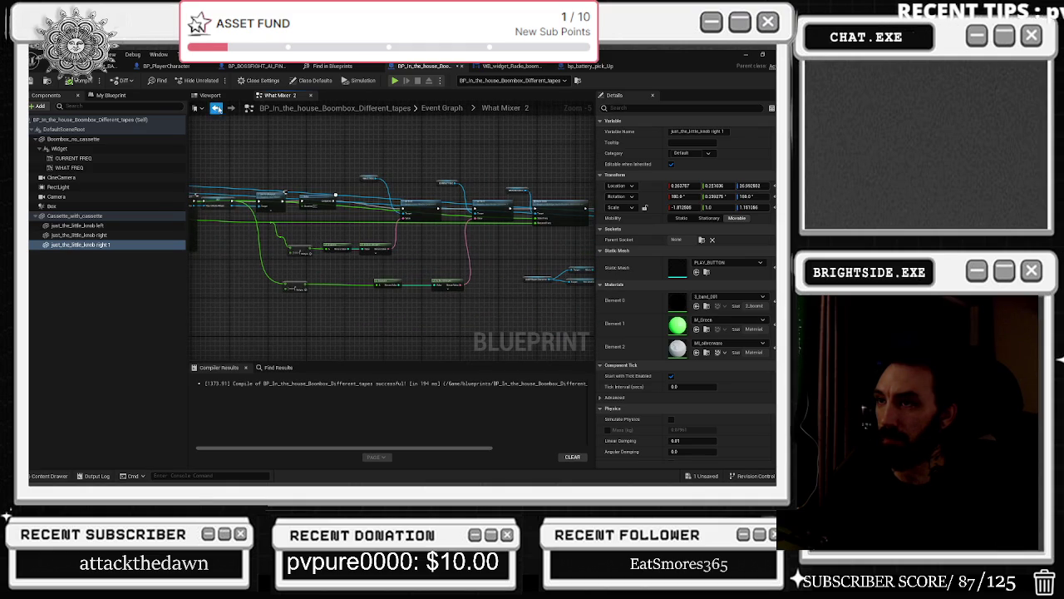
click(216, 108)
drag(519, 212, 290, 226)
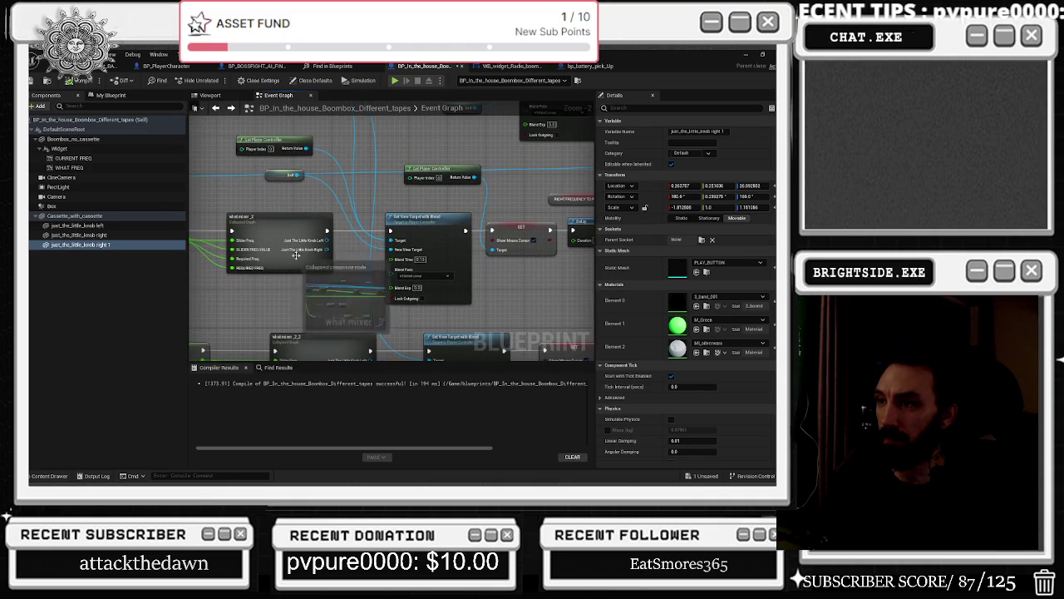
double_click(291, 226)
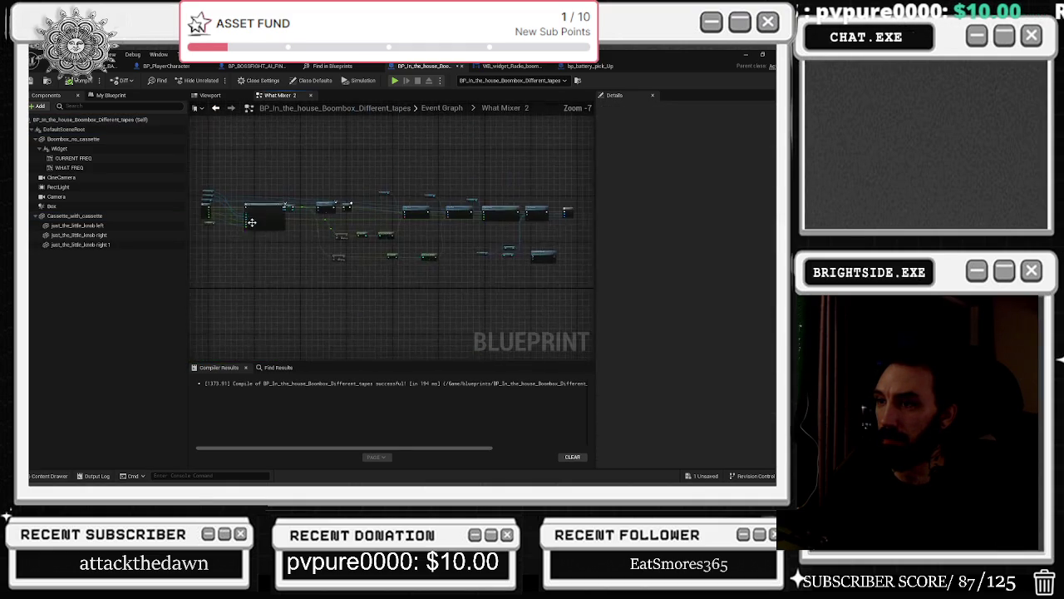
drag(353, 234, 245, 216)
- Shift the Set Text and CURRENT FREQ nodes left and line up the Outputs node
drag(297, 287, 278, 276)
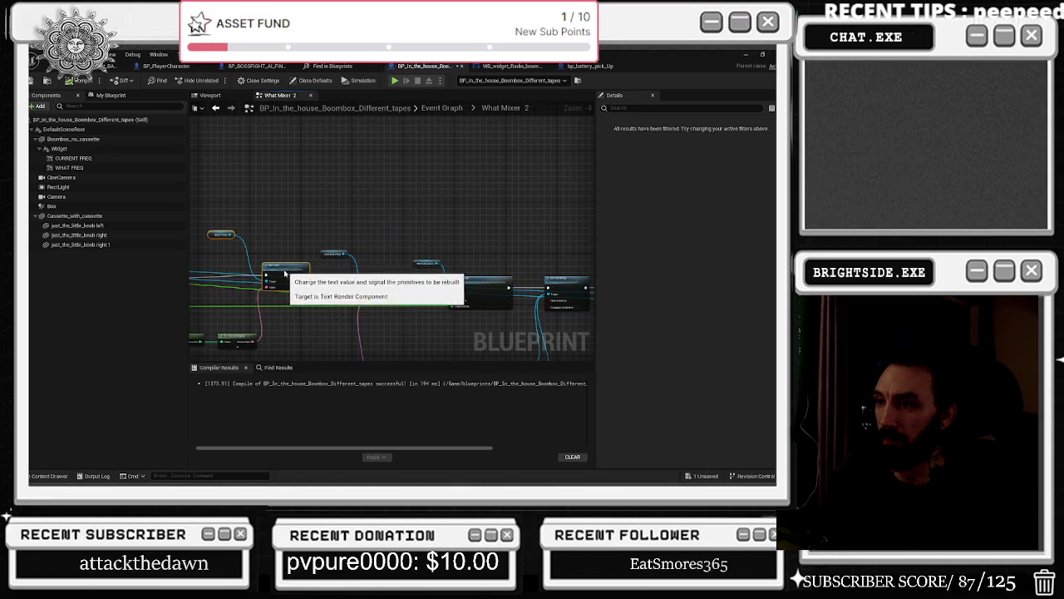
click(334, 253)
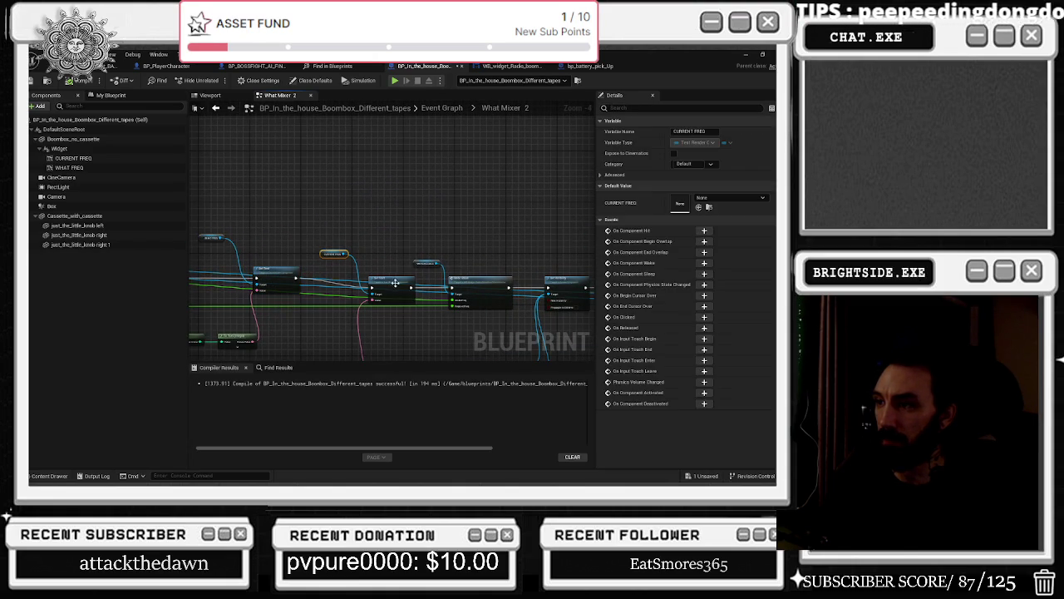
drag(370, 287, 330, 278)
mouse_move(405, 248)
mouse_down()
mouse_move(459, 299)
mouse_move(315, 219)
mouse_up()
drag(423, 262, 427, 252)
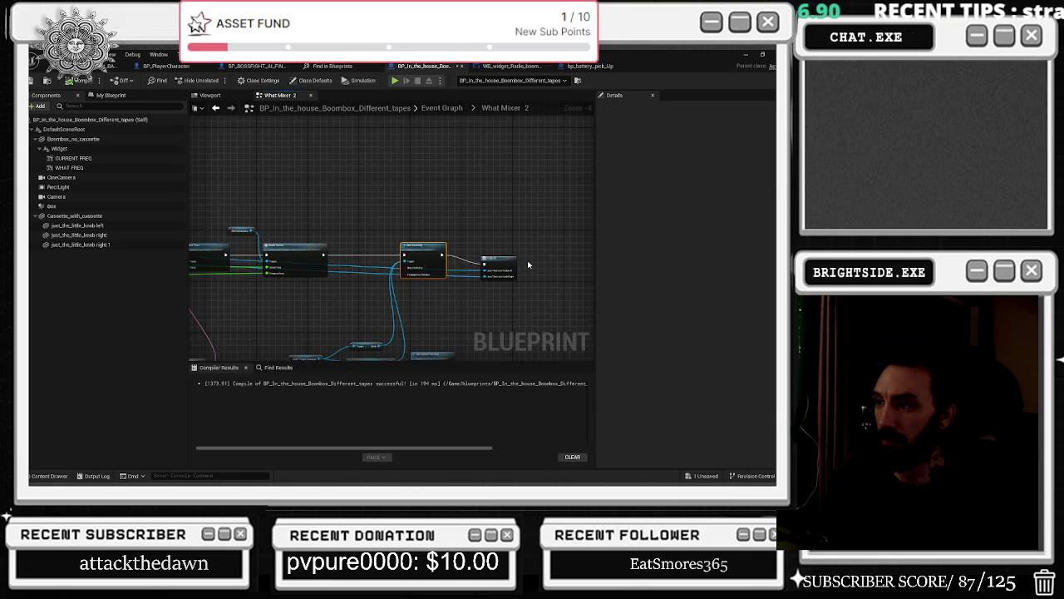
drag(509, 265, 518, 255)
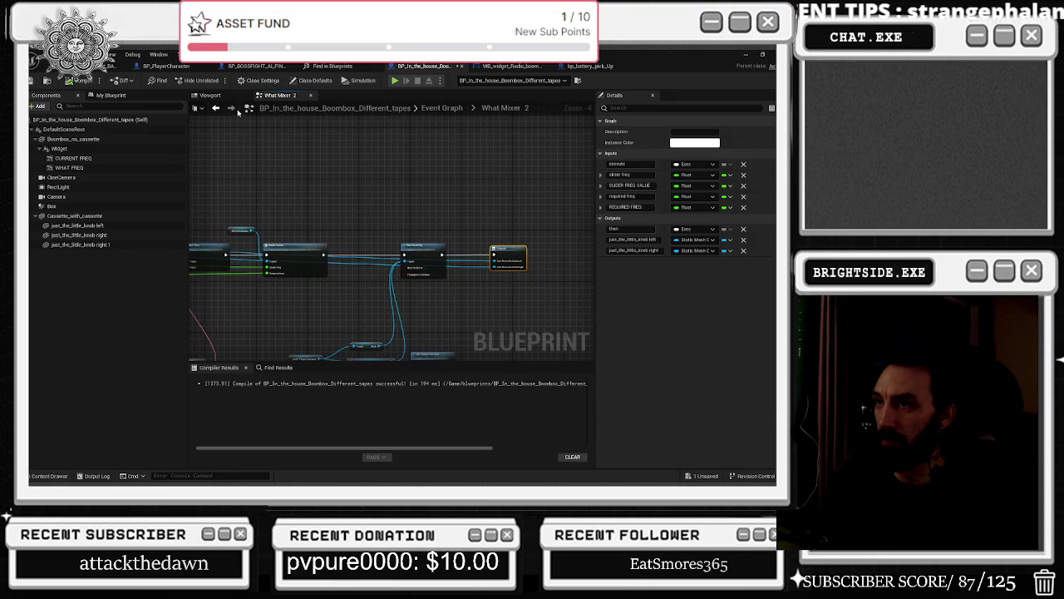
click(217, 108)
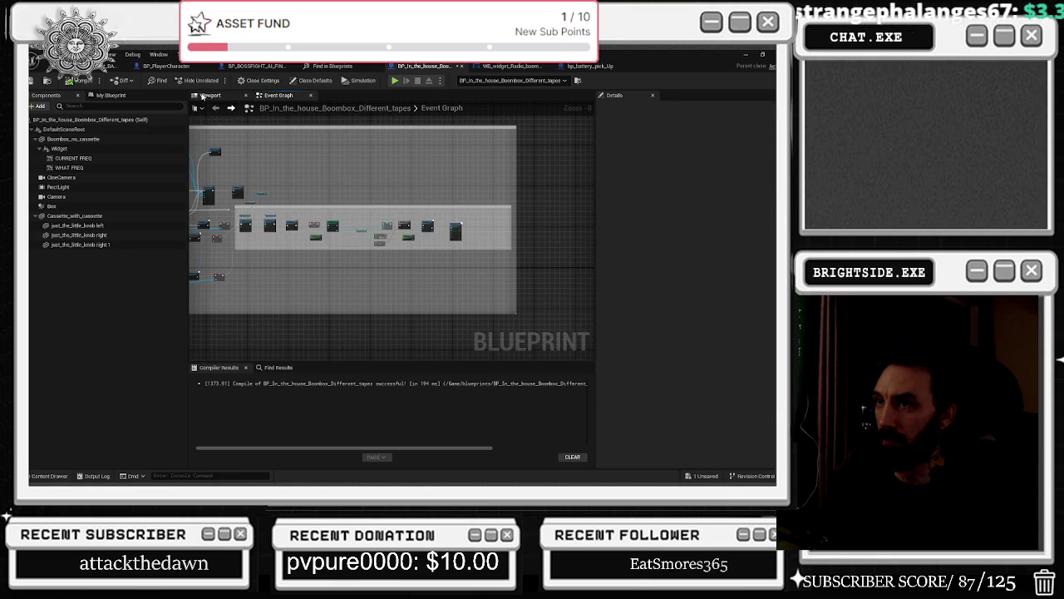
click(501, 67)
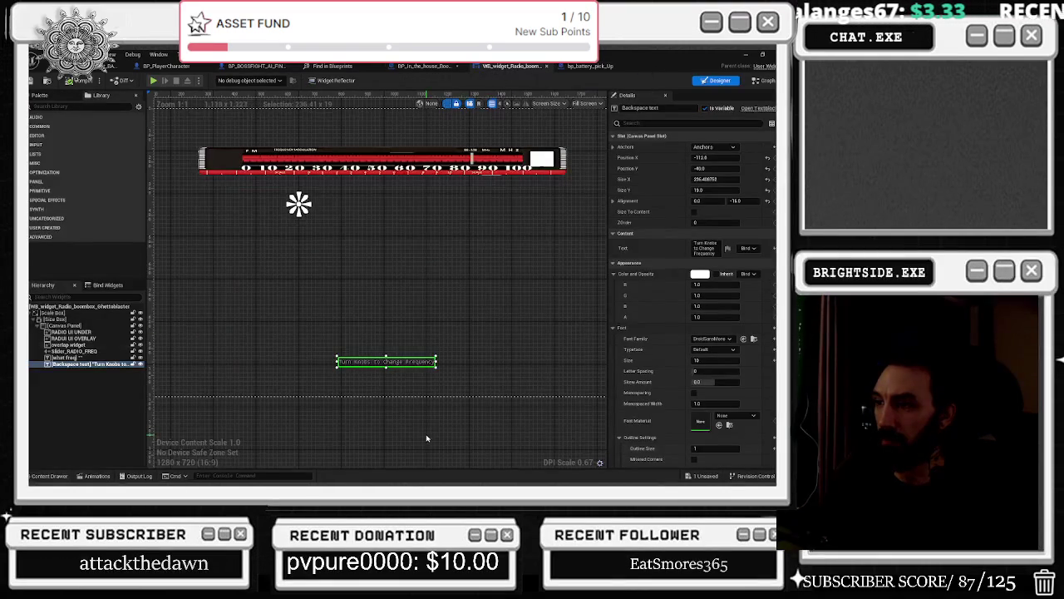
- Navigate the radio widget's event graph to the Event Construct, Branch and Is For Player nodes
click(770, 84)
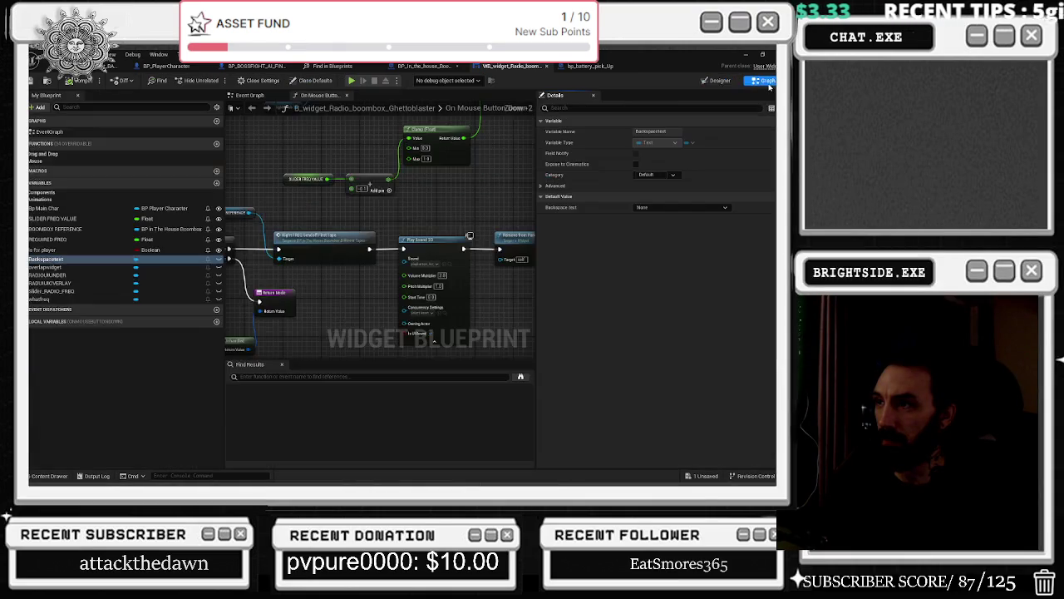
scroll(470, 236, down, 8)
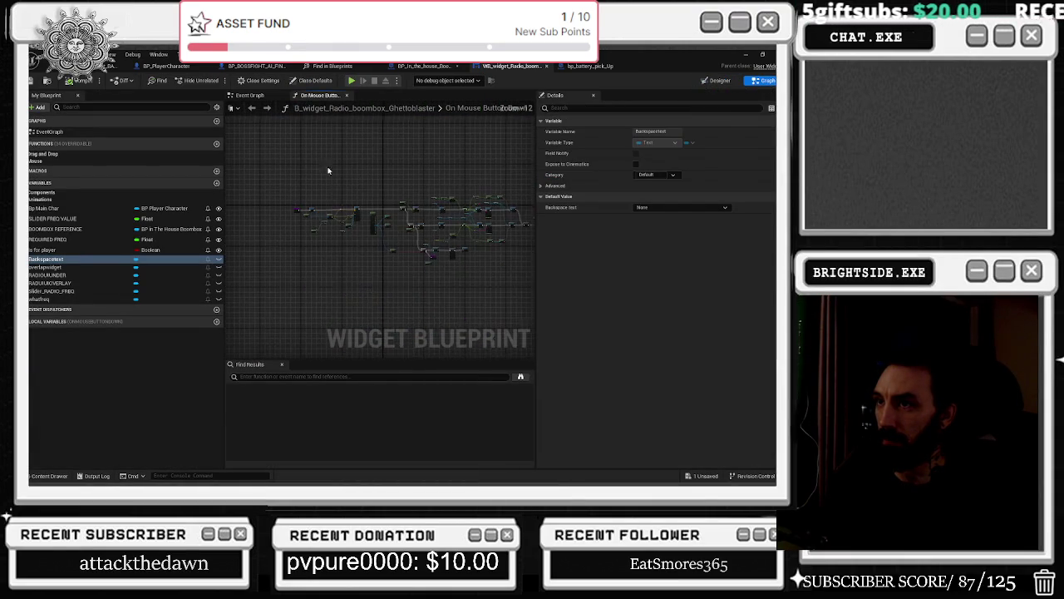
key(alt+Left)
scroll(359, 207, up, 6)
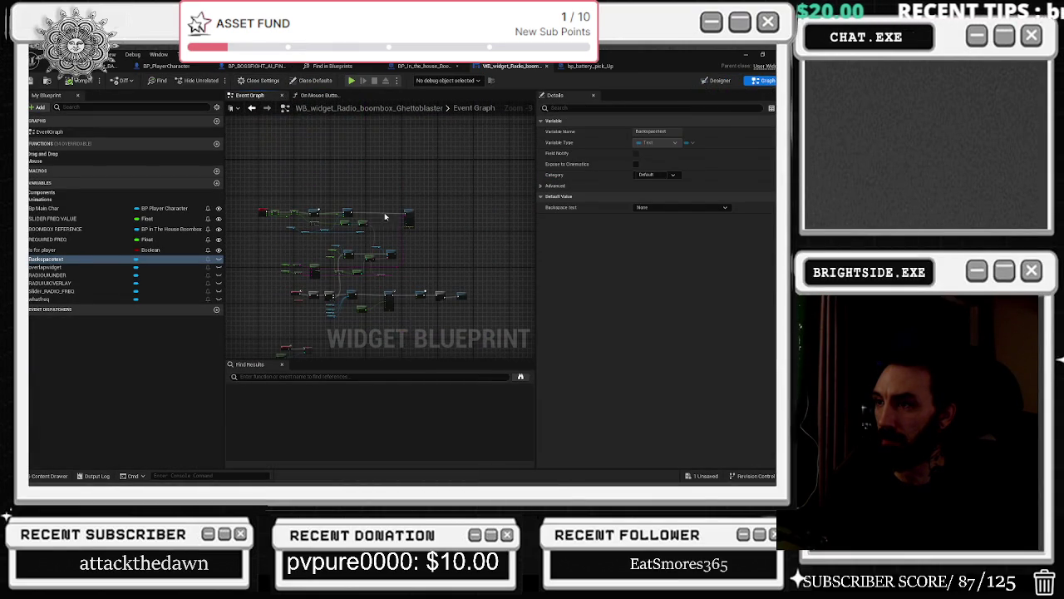
mouse_move(288, 262)
mouse_down()
mouse_move(335, 194)
mouse_move(289, 113)
mouse_up()
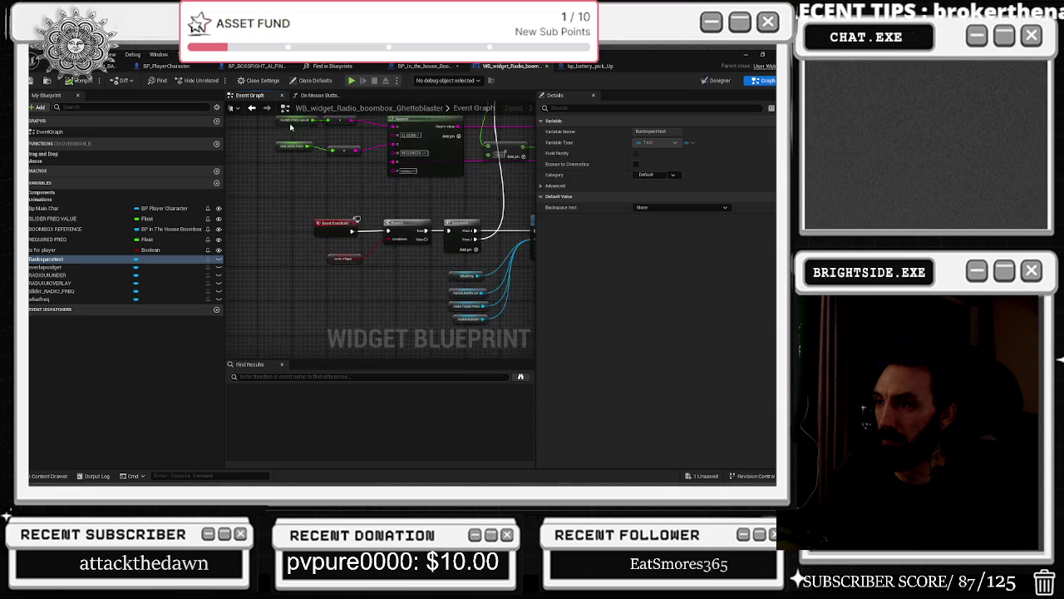
scroll(332, 256, up, 2)
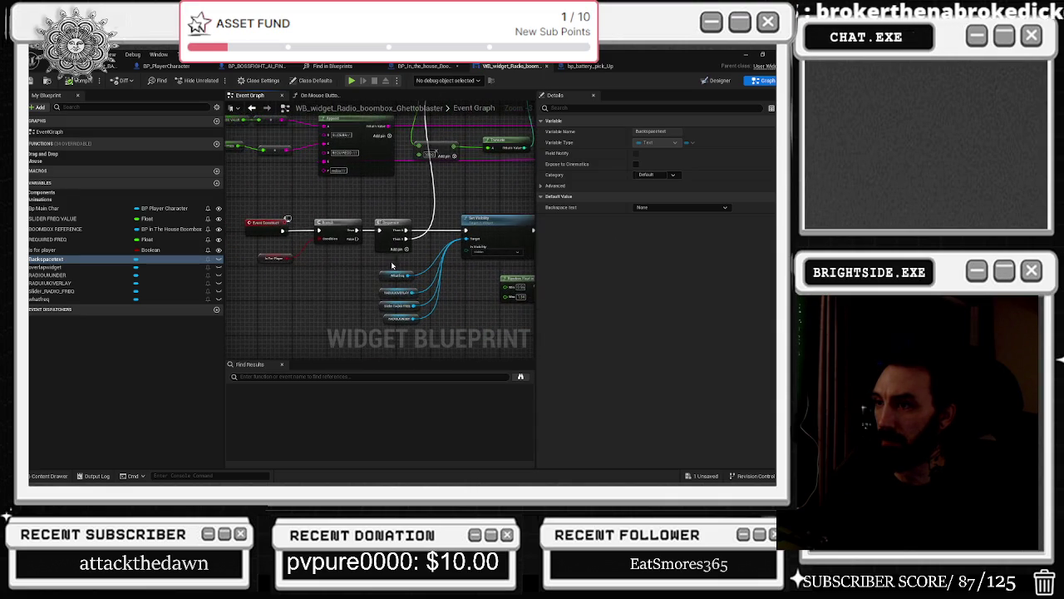
drag(240, 185, 334, 295)
drag(315, 345, 232, 339)
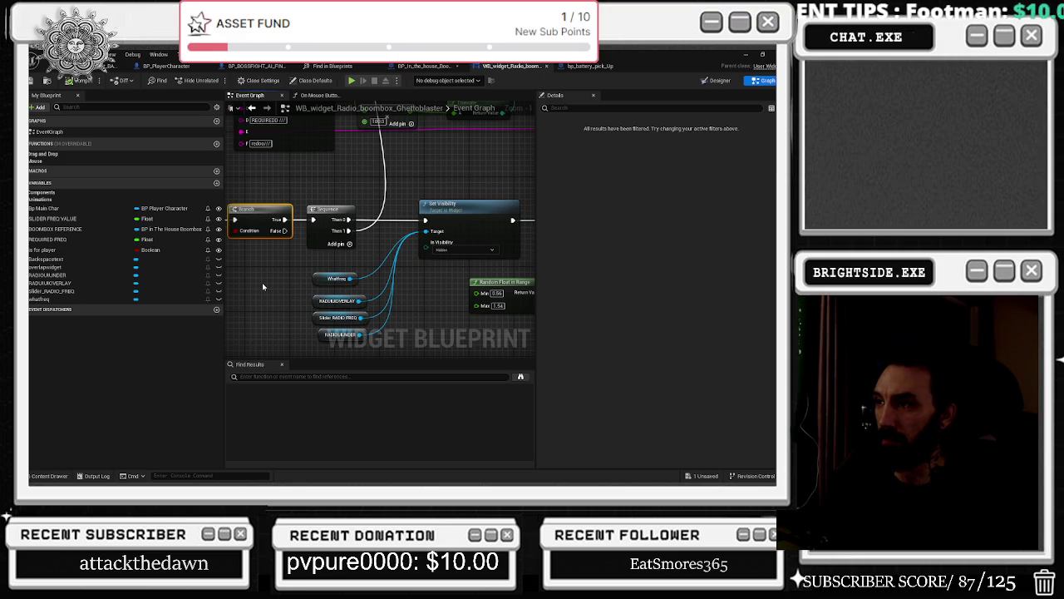
mouse_move(263, 286)
mouse_down()
mouse_move(419, 281)
mouse_move(302, 230)
mouse_move(435, 236)
mouse_up()
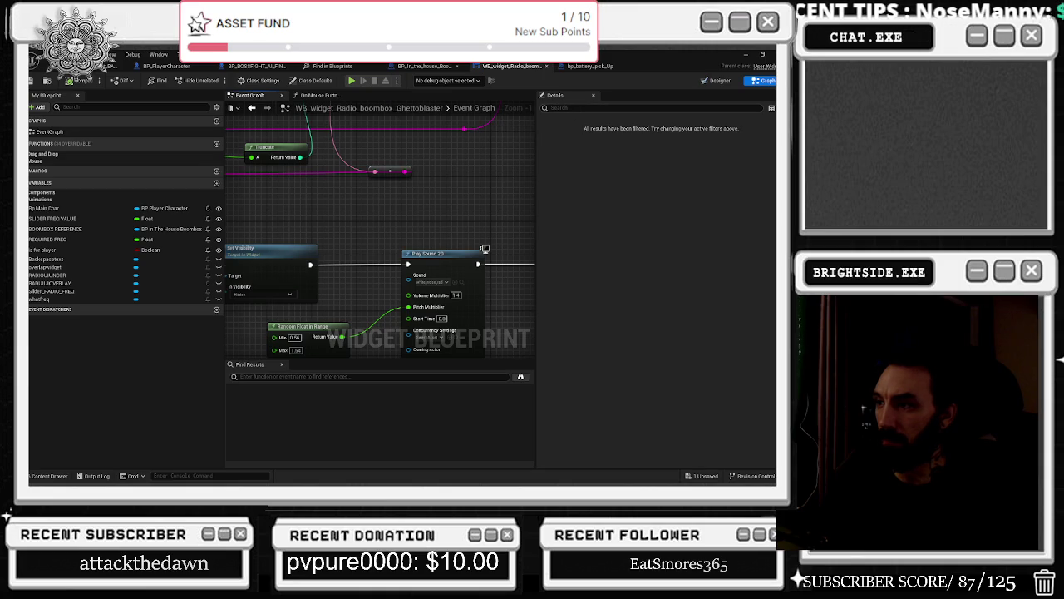
- Glance at the widget layout, then pan the event graph back toward the construct event
click(720, 82)
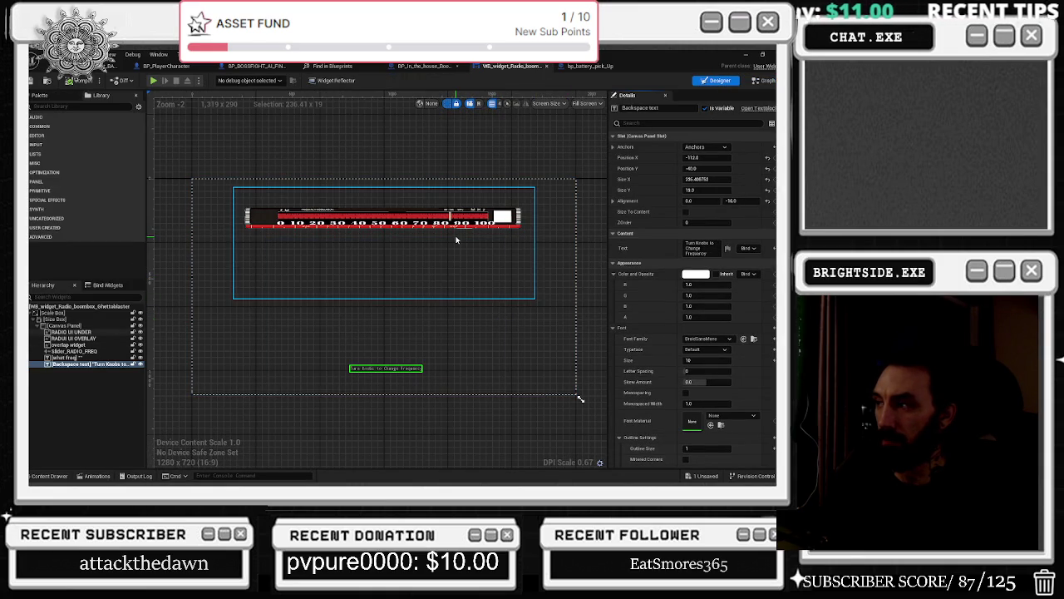
click(765, 82)
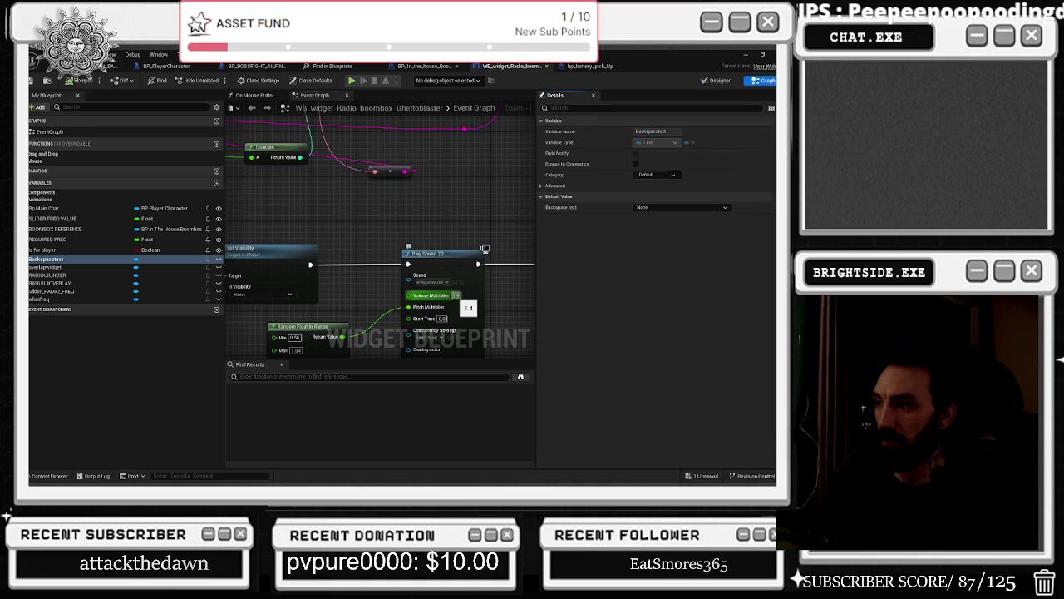
scroll(456, 296, down, 3)
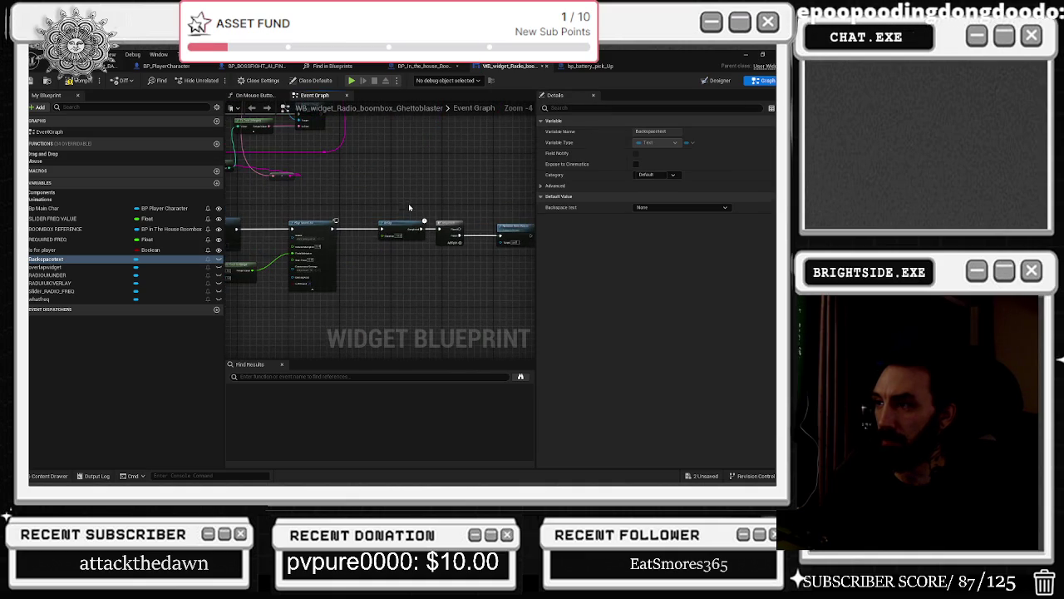
drag(409, 207, 535, 271)
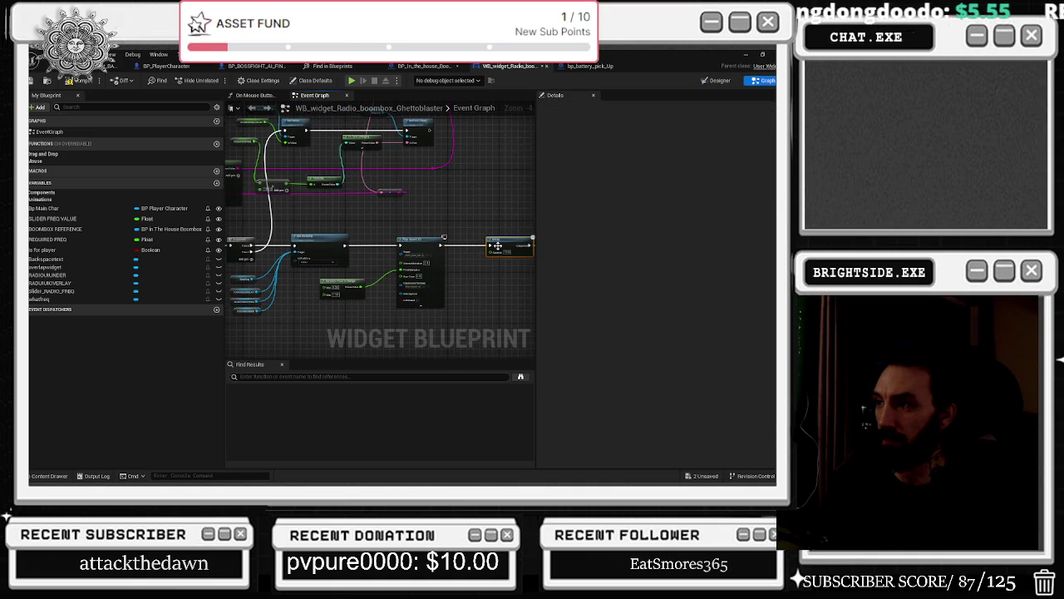
drag(425, 274, 534, 271)
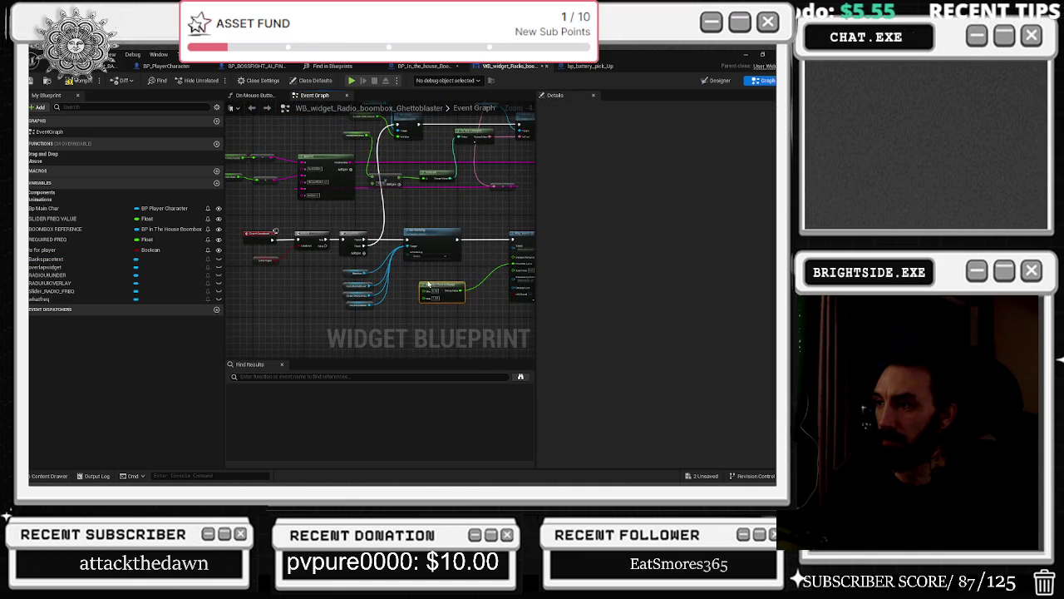
drag(444, 283, 511, 297)
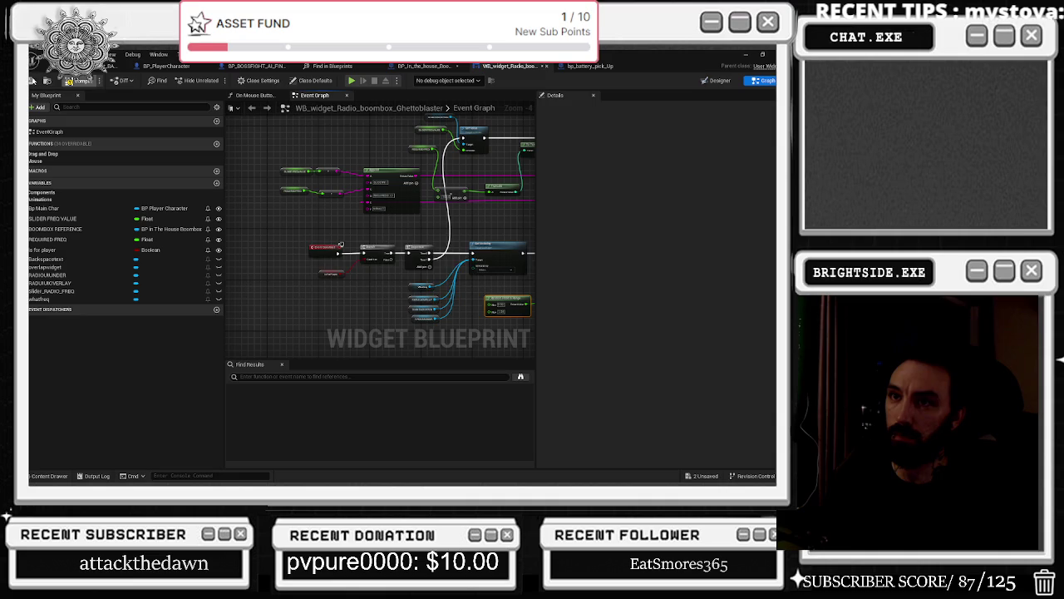
scroll(354, 248, up, 3)
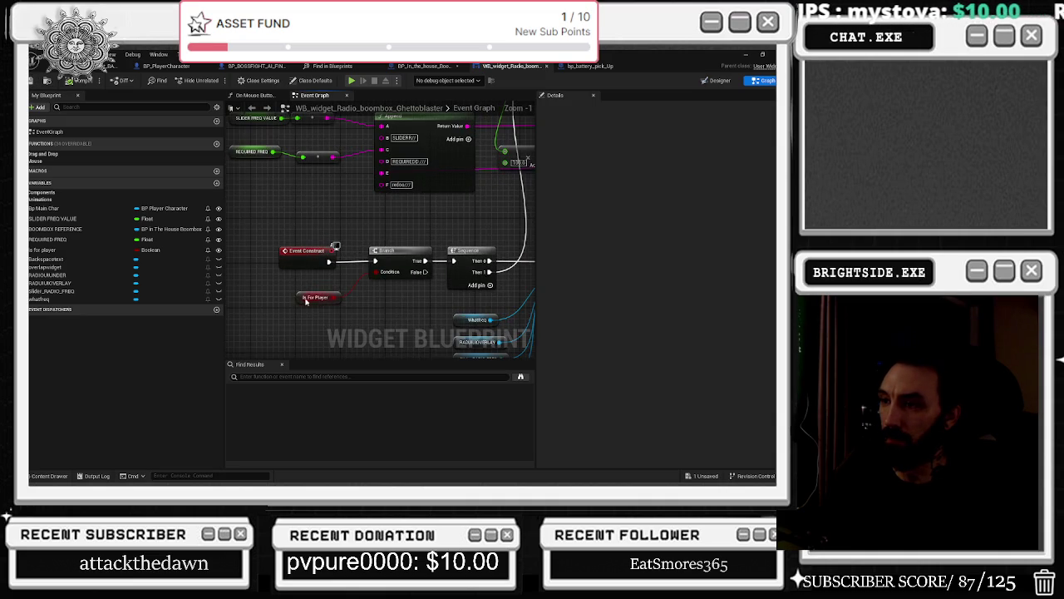
- Align the Is For Player, Branch and REQUIRED FREQ nodes, then return to the house level
drag(314, 300, 314, 306)
drag(391, 250, 385, 250)
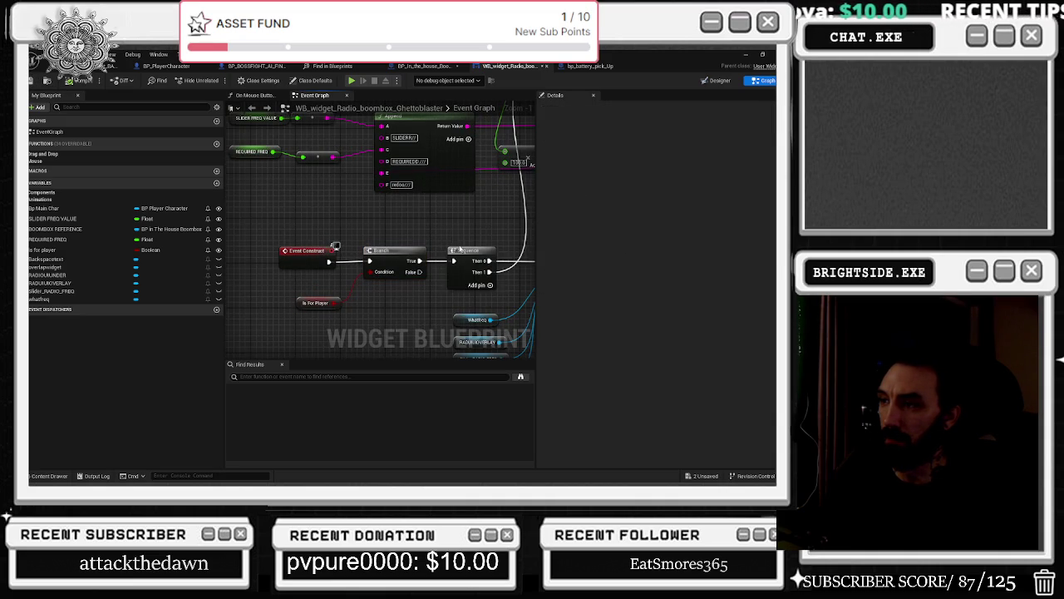
drag(489, 203, 377, 296)
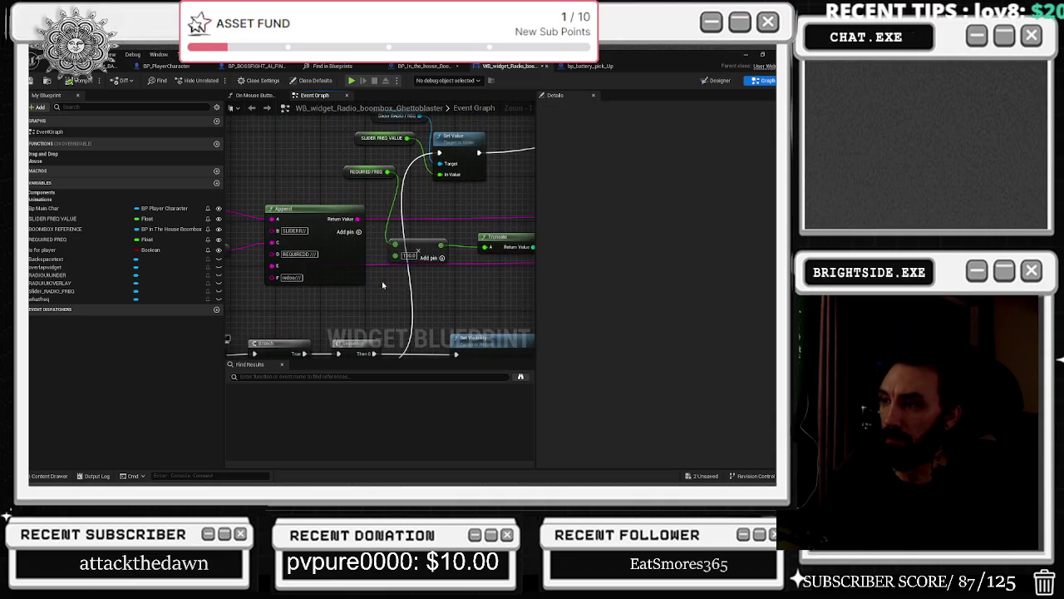
click(422, 242)
drag(431, 233, 350, 247)
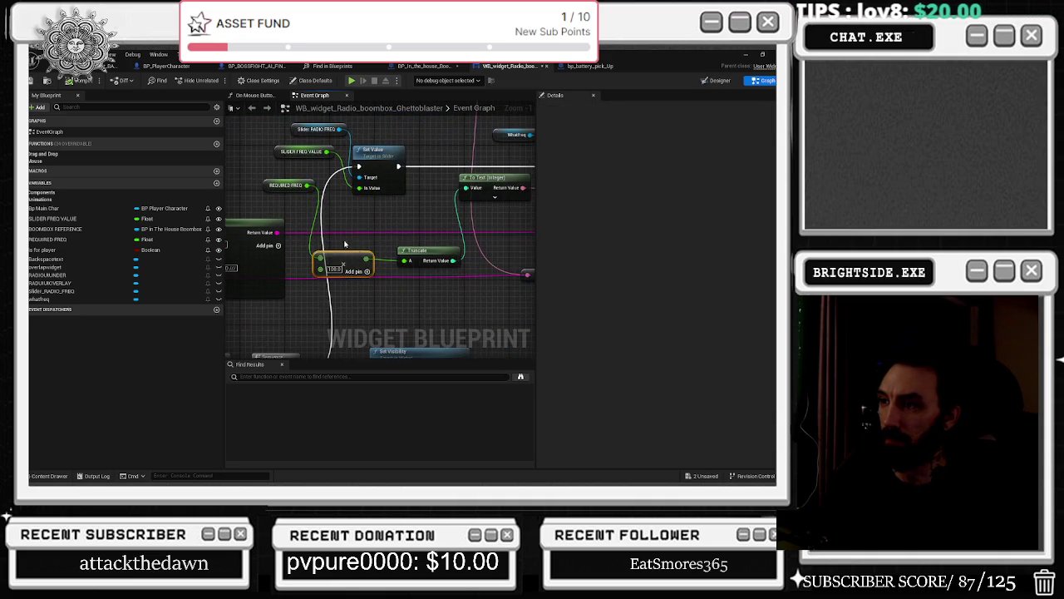
mouse_move(319, 186)
mouse_down()
mouse_move(457, 230)
mouse_move(388, 228)
mouse_up()
drag(387, 228, 338, 280)
drag(503, 271, 387, 217)
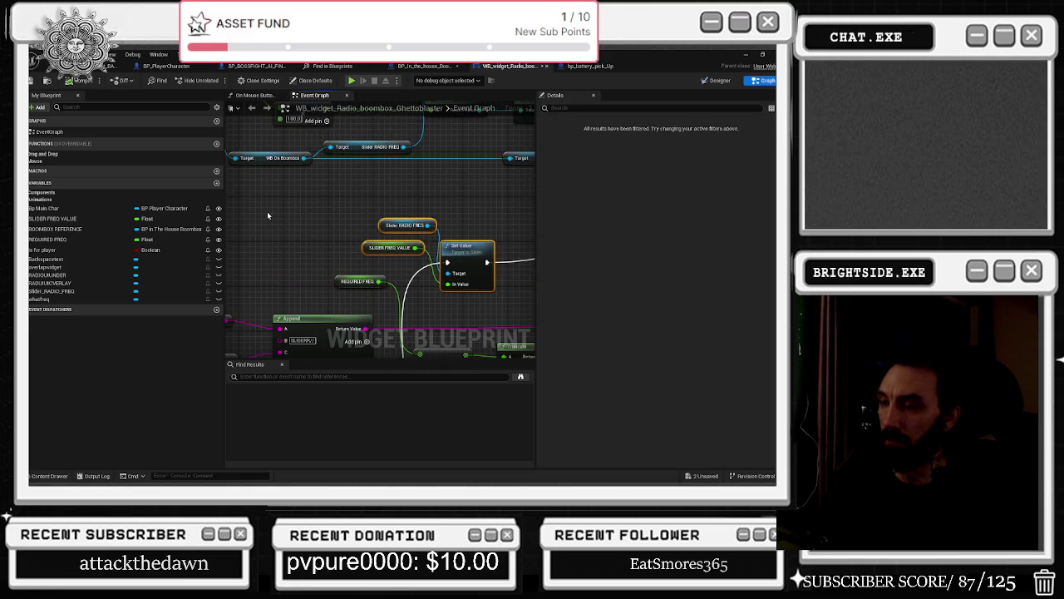
click(83, 66)
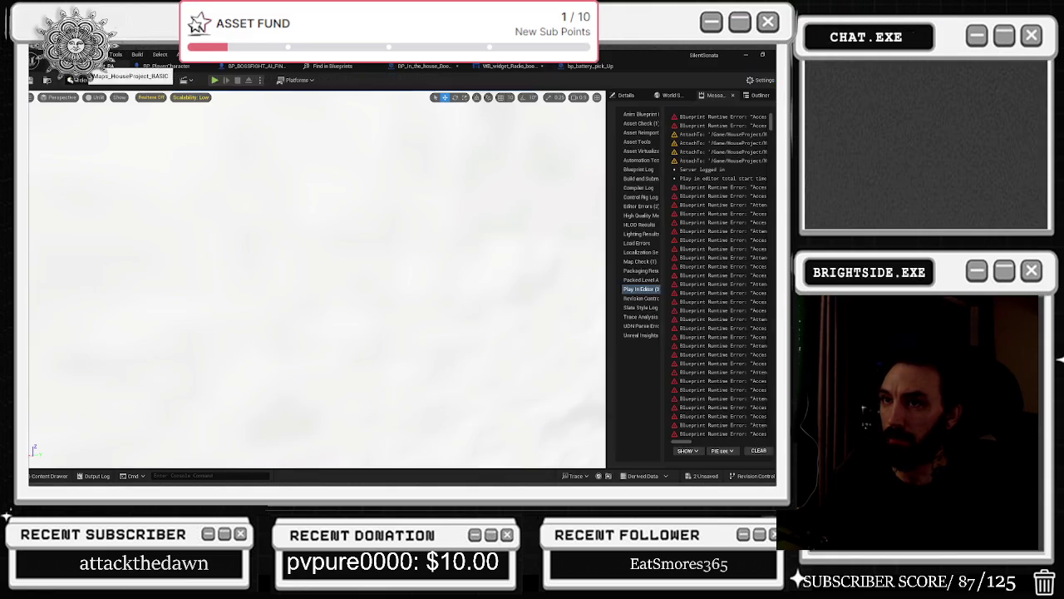
- Save all unsaved content and run a quick playtest of the house level
key(ctrl+s)
click(701, 477)
click(482, 382)
click(215, 80)
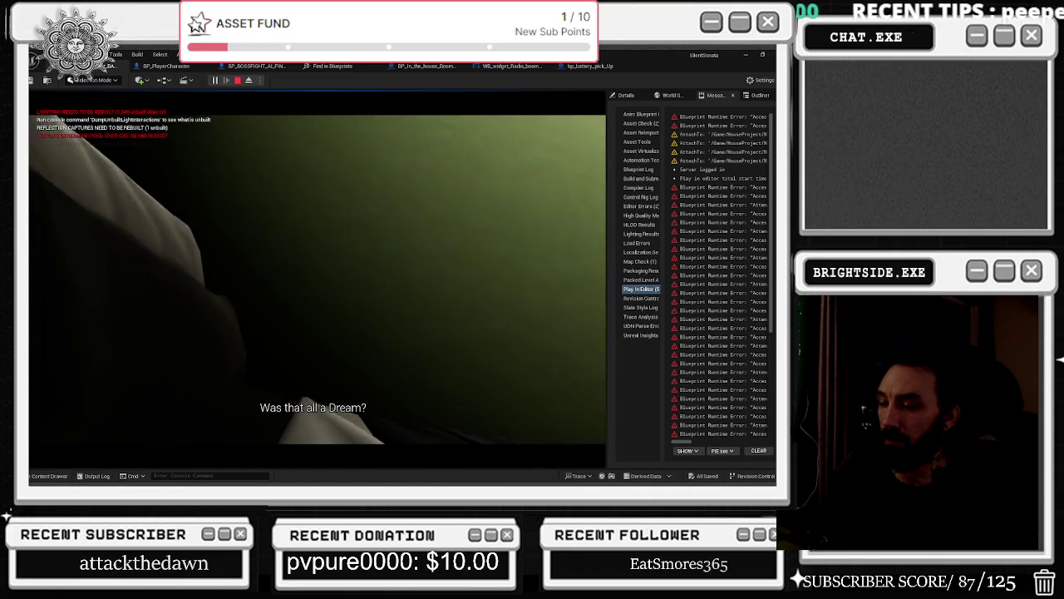
key(Escape)
- Select a small prop in the room, focus on it, and move it sideways
drag(316, 278, 249, 250)
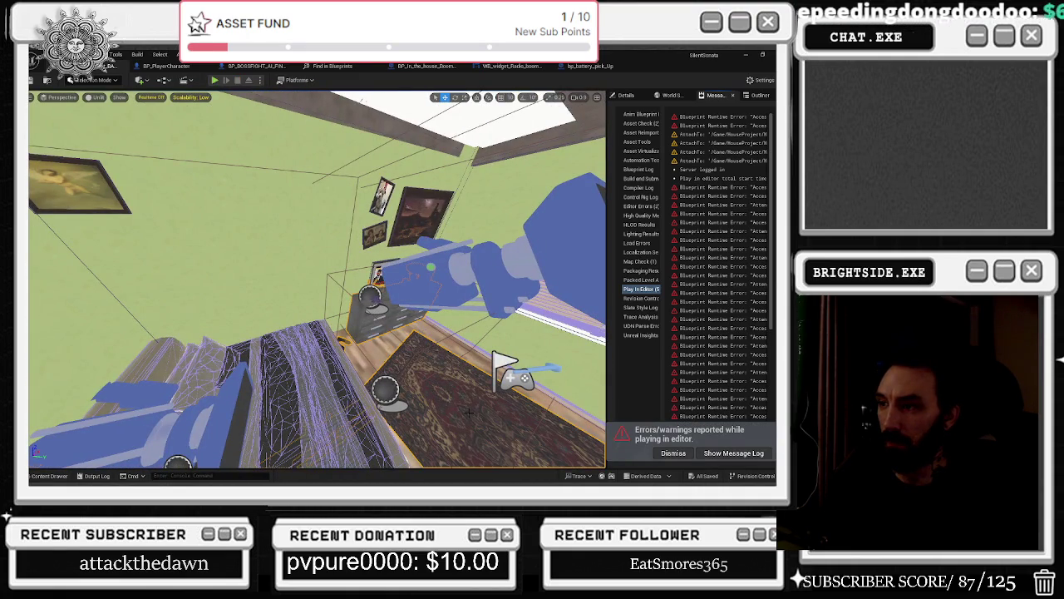
click(372, 297)
drag(316, 279, 283, 250)
scroll(316, 279, down, 10)
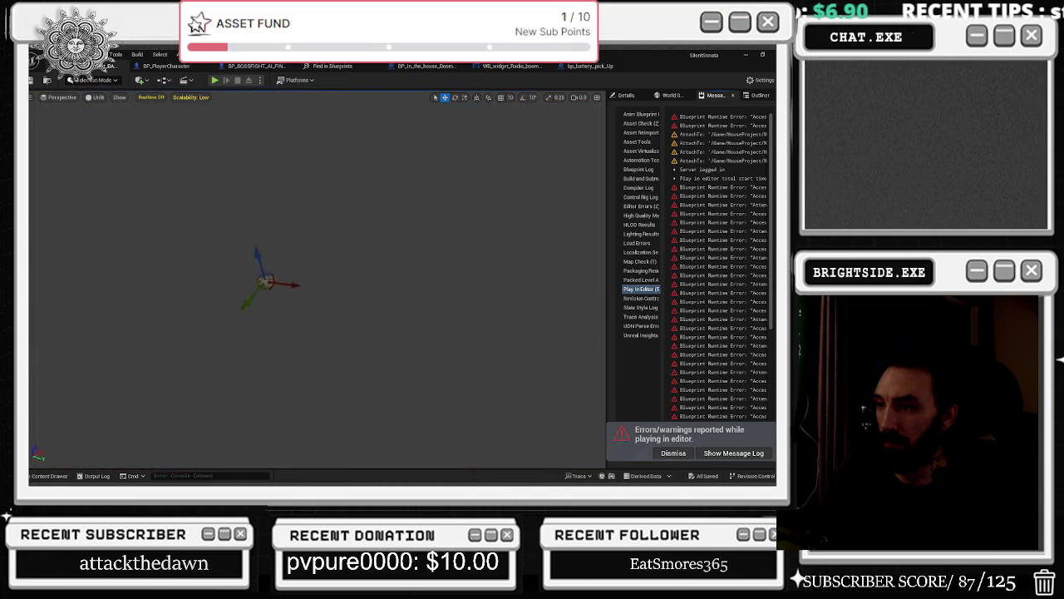
key(f)
mouse_move(287, 308)
mouse_down()
mouse_move(428, 280)
mouse_move(435, 304)
mouse_move(372, 320)
mouse_move(291, 279)
mouse_move(332, 246)
mouse_up()
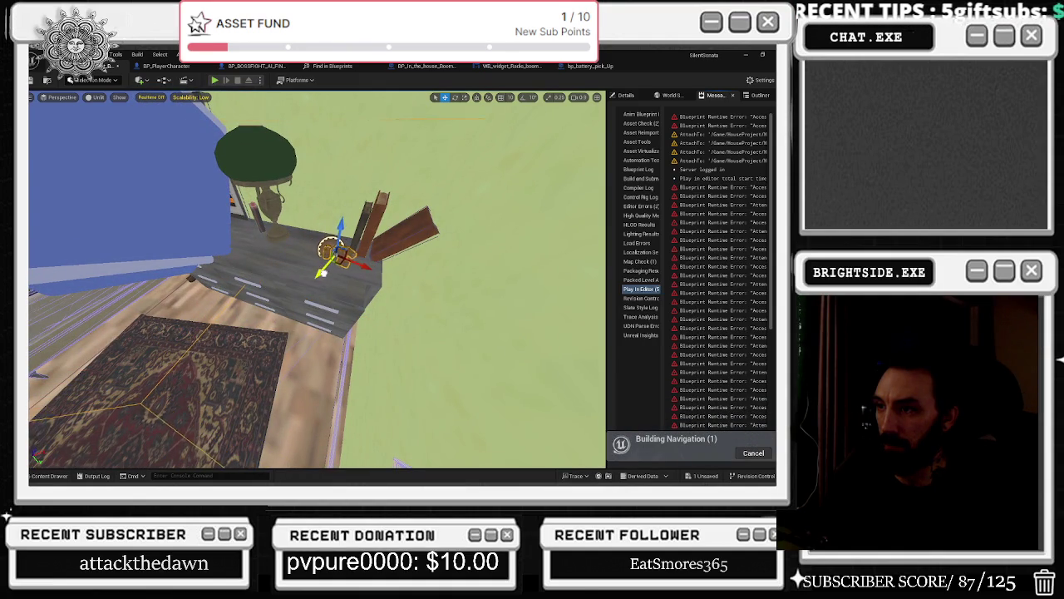
- Playtest the level again from a new view angle, then open the battery pickup blueprint
drag(316, 283, 241, 102)
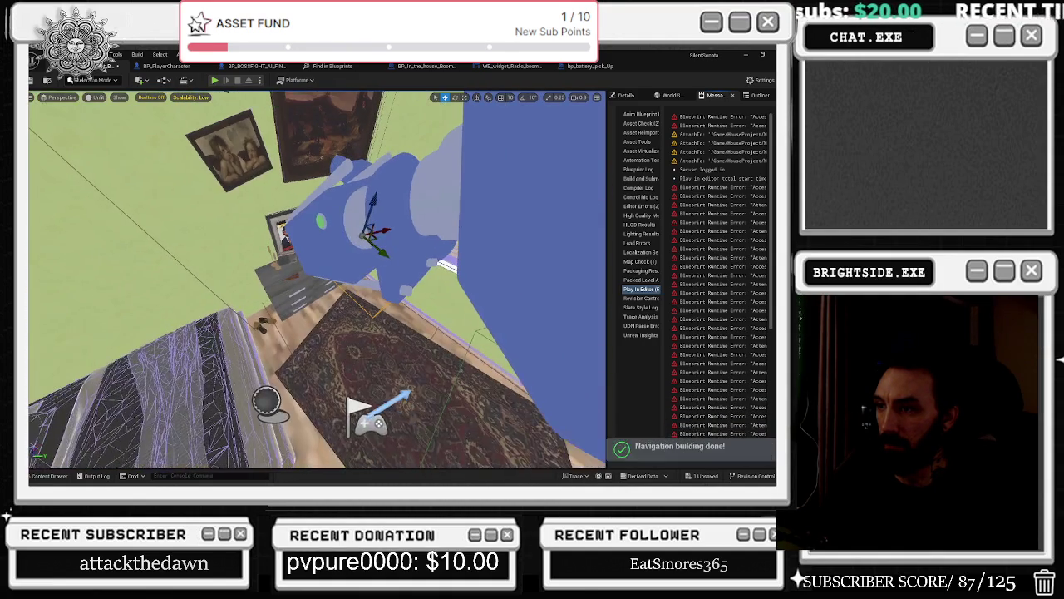
click(214, 81)
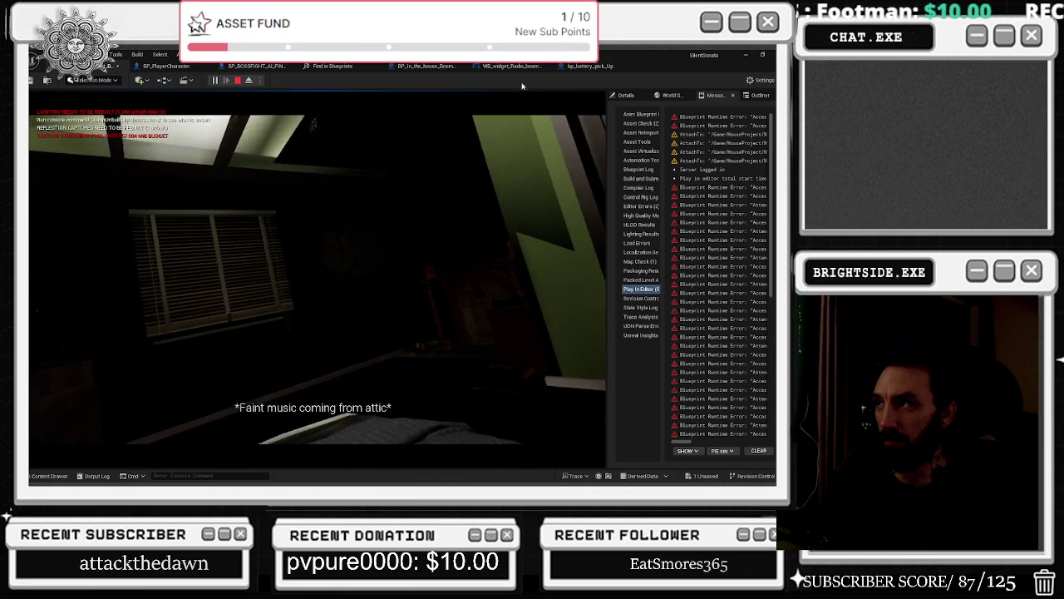
key(Escape)
click(590, 67)
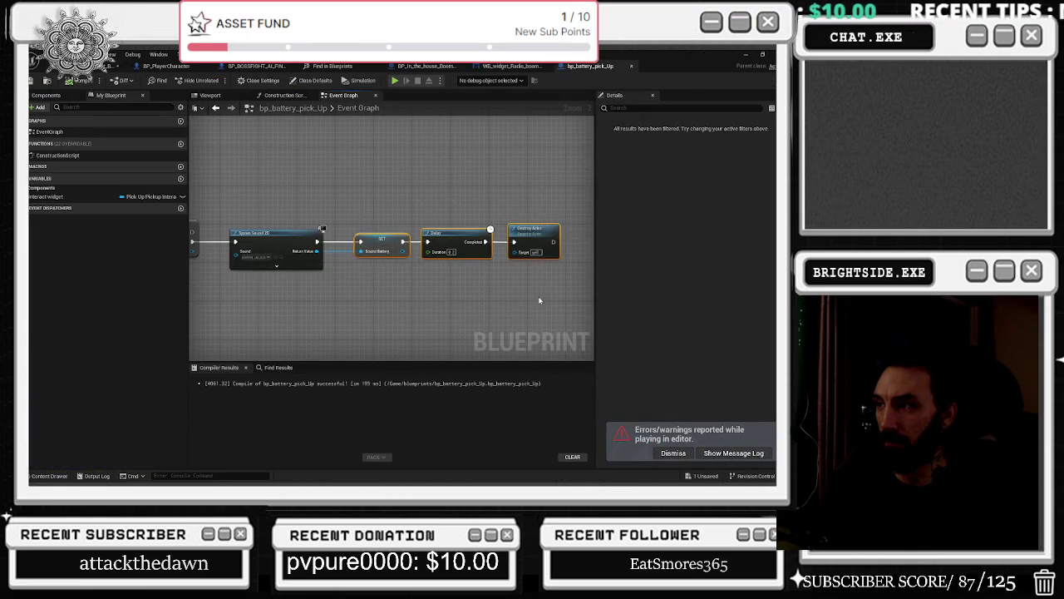
- Cycle through the battery pickup, boombox actor and radio widget tabs, ending in the radio widget's Designer view
drag(542, 298, 644, 282)
click(512, 66)
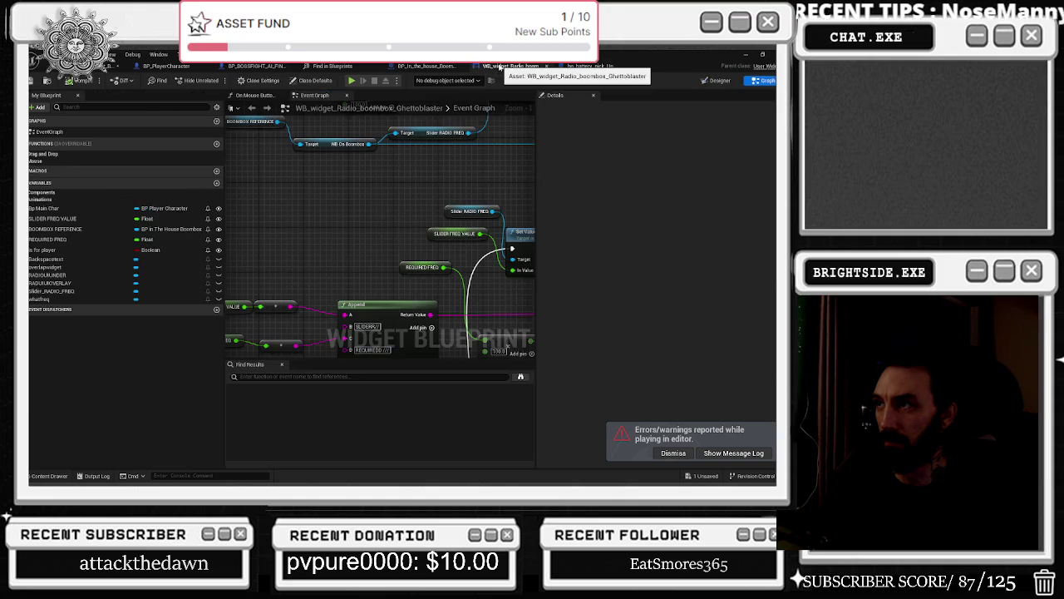
scroll(448, 195, down, 4)
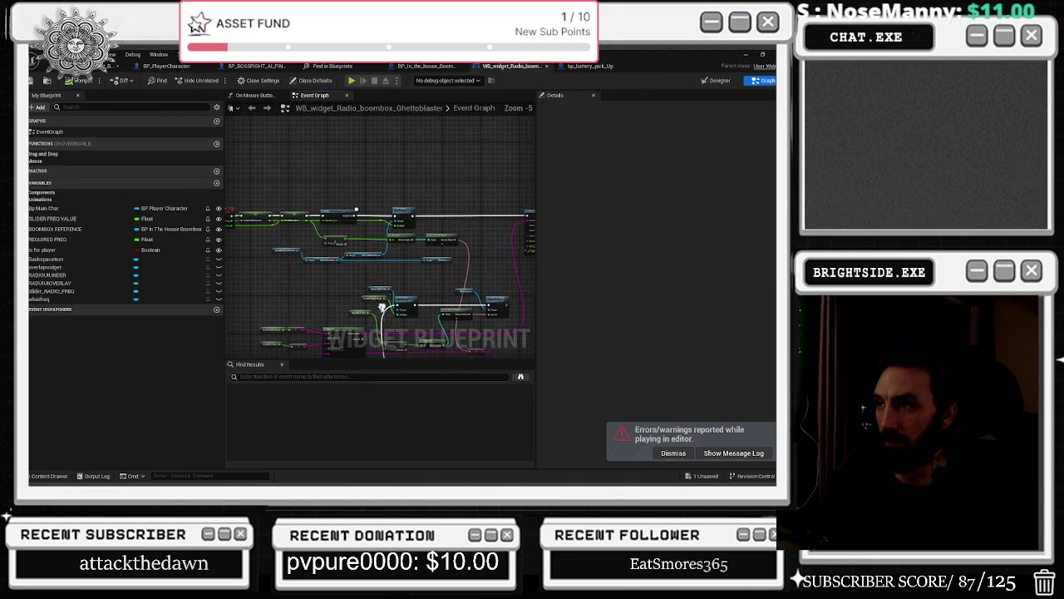
click(440, 69)
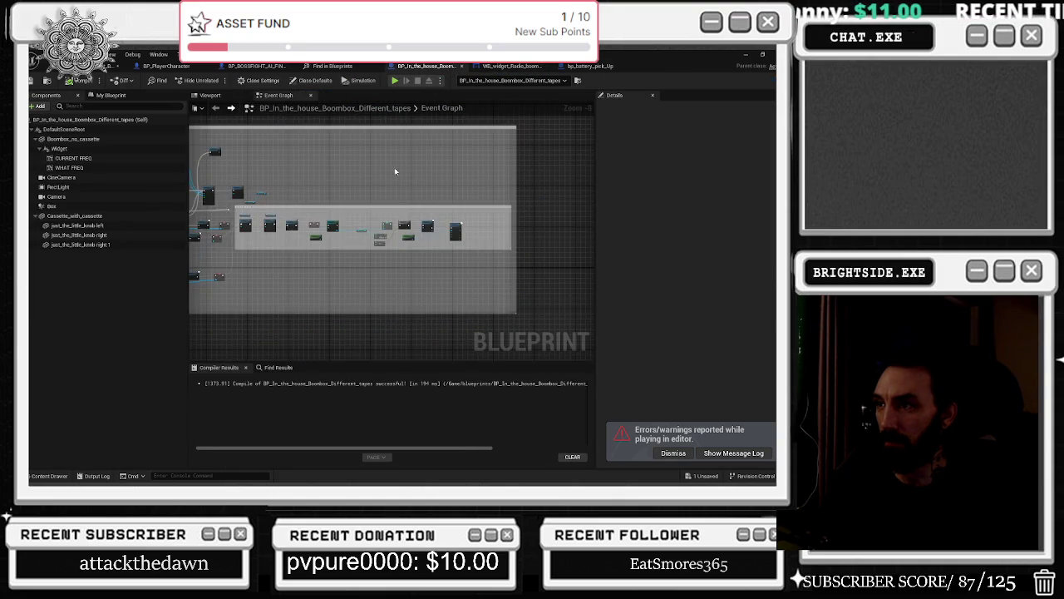
click(500, 70)
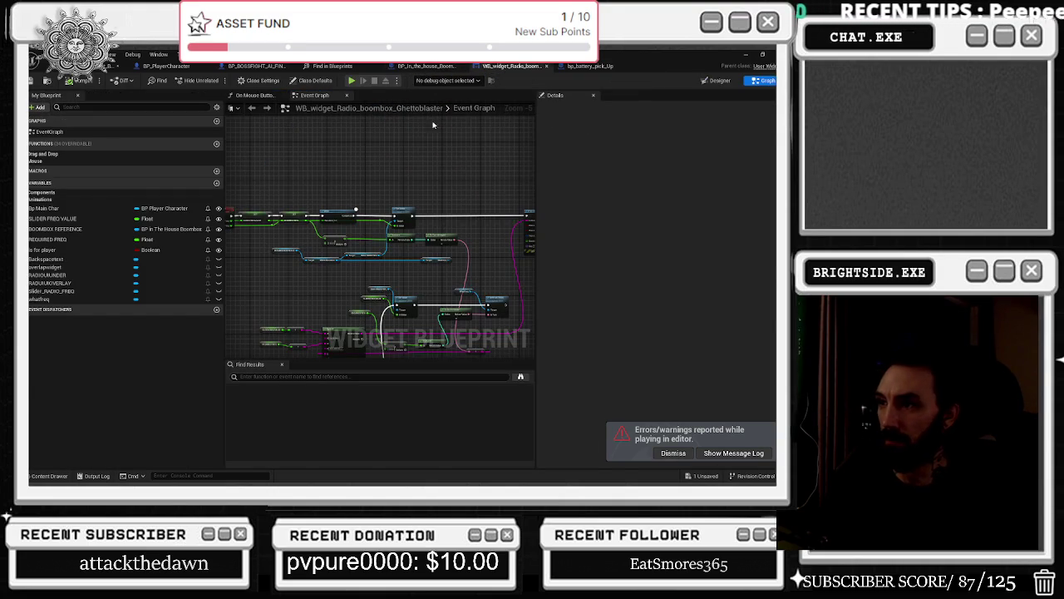
click(579, 68)
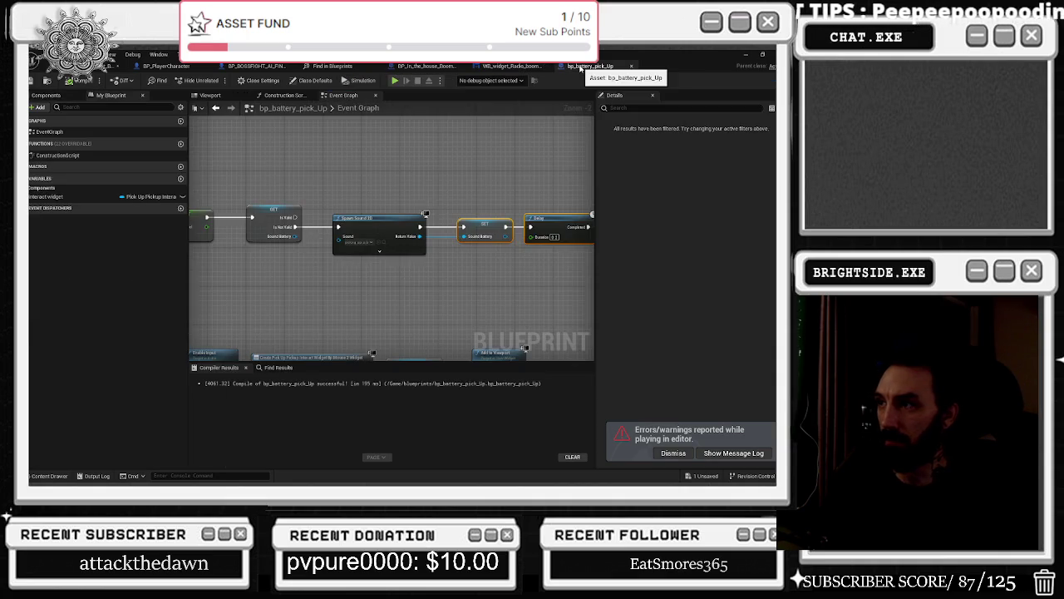
click(432, 66)
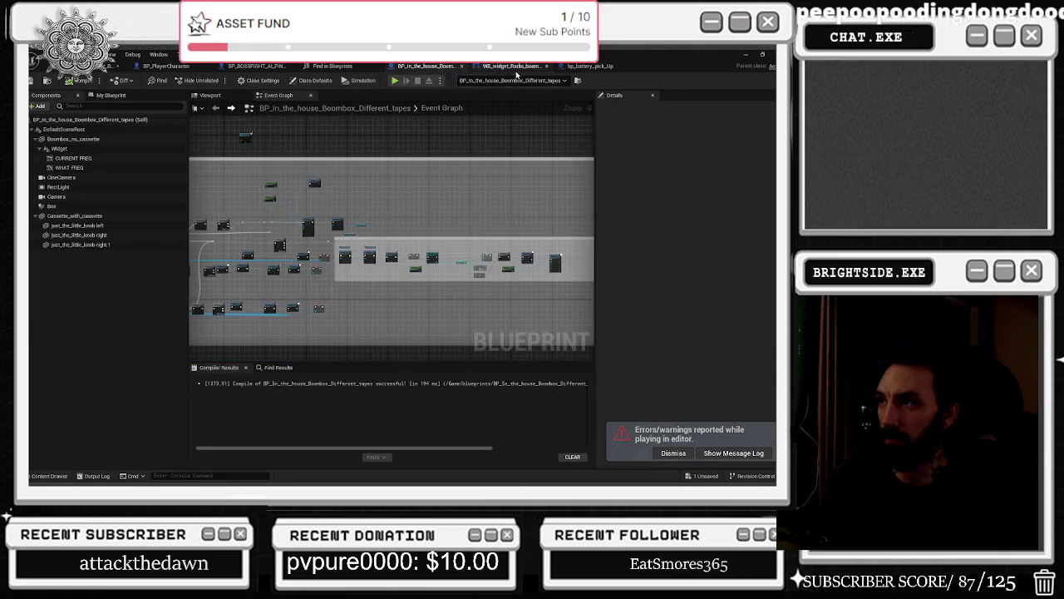
click(509, 67)
click(716, 80)
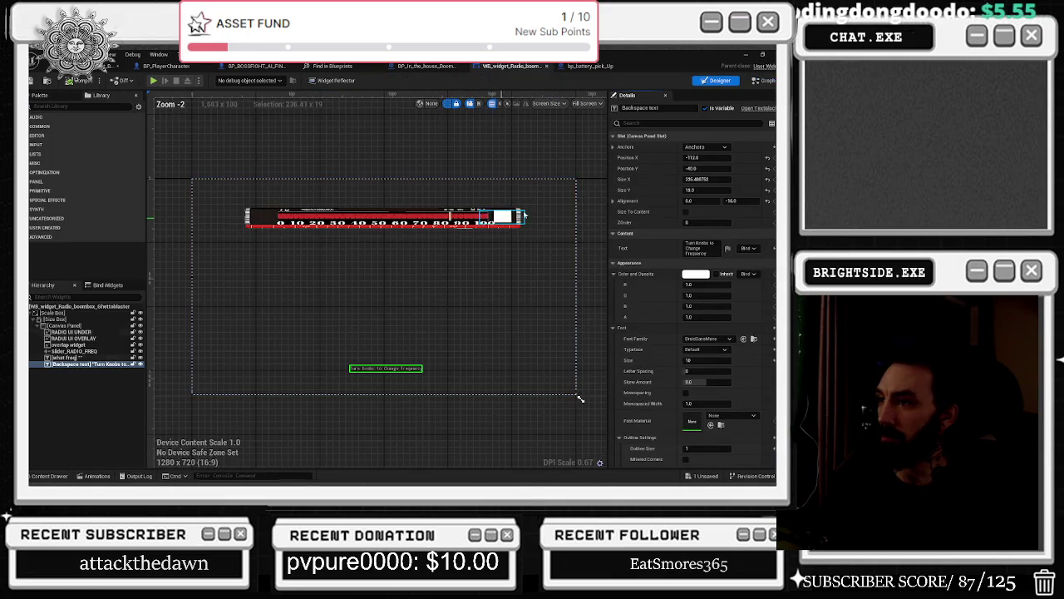
- Find Visibility in the Details search, set the Backspace text widget to Hidden and compile
click(503, 217)
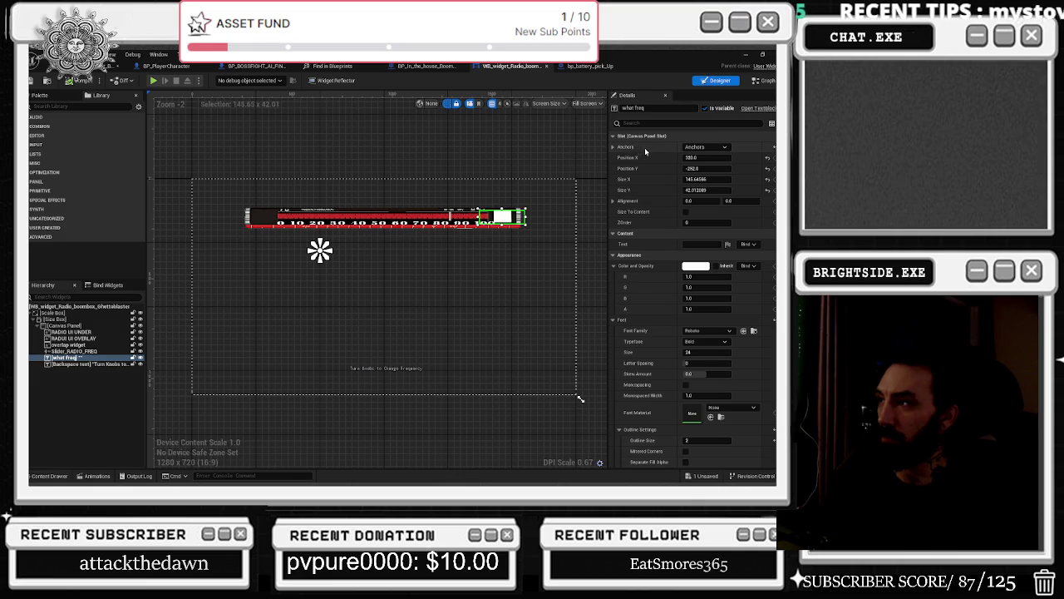
click(384, 368)
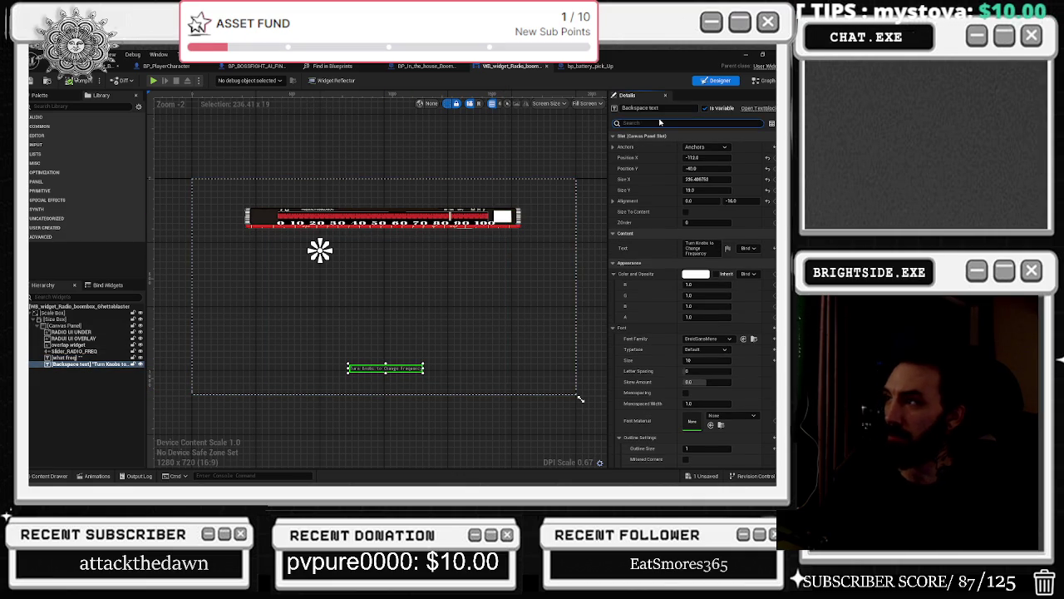
text(hidden)
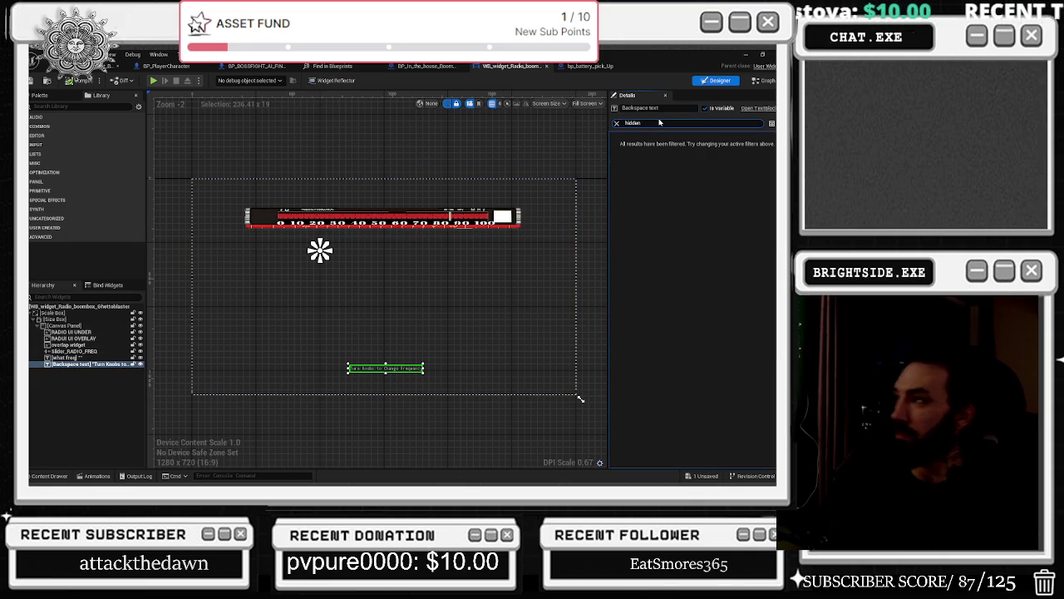
key(ctrl+a)
key(BackSpace)
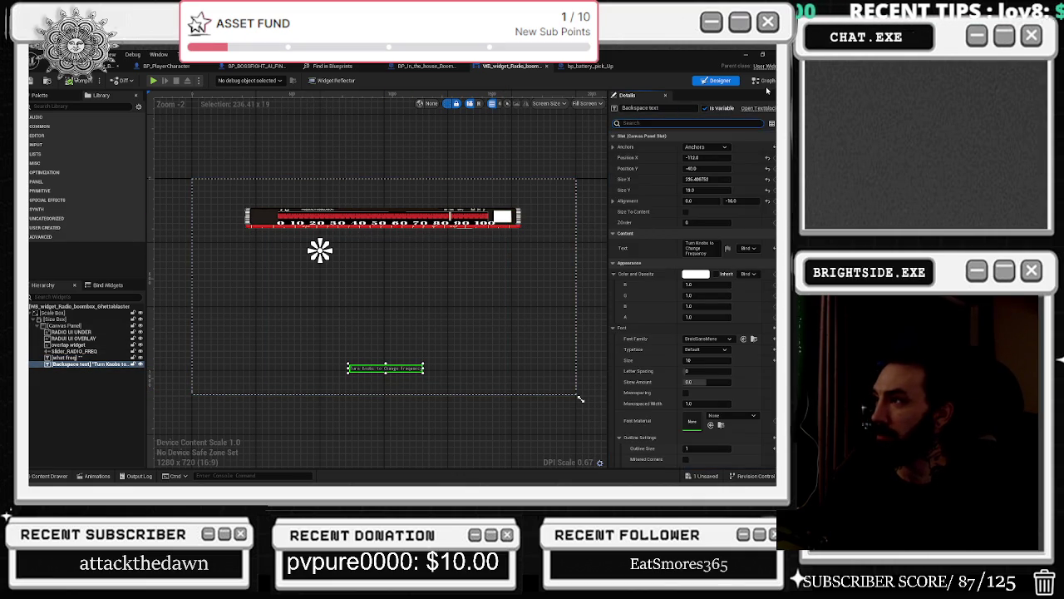
text(vis)
click(707, 147)
click(703, 174)
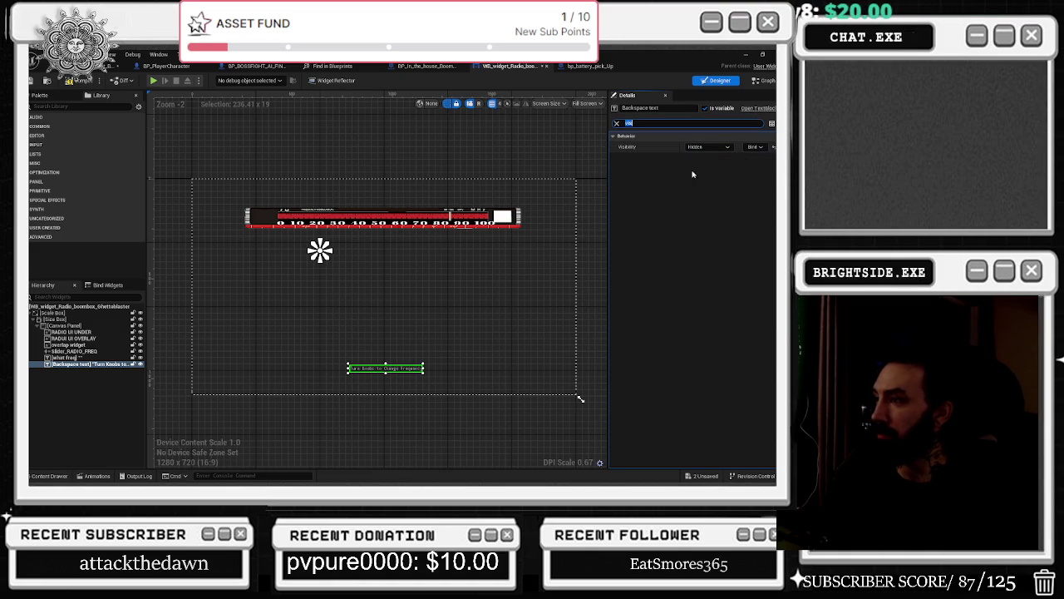
click(70, 81)
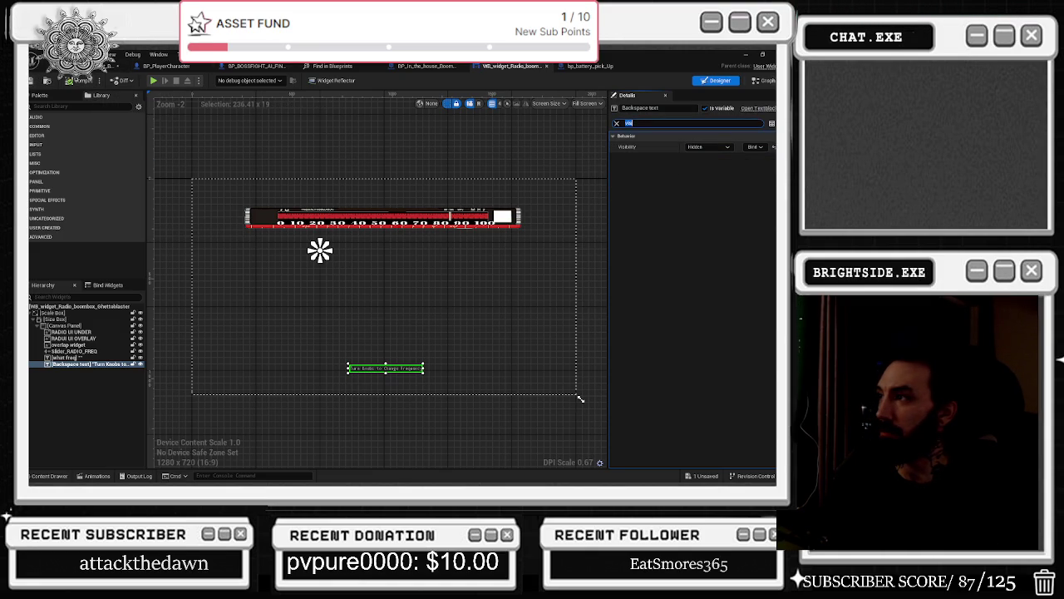
click(763, 80)
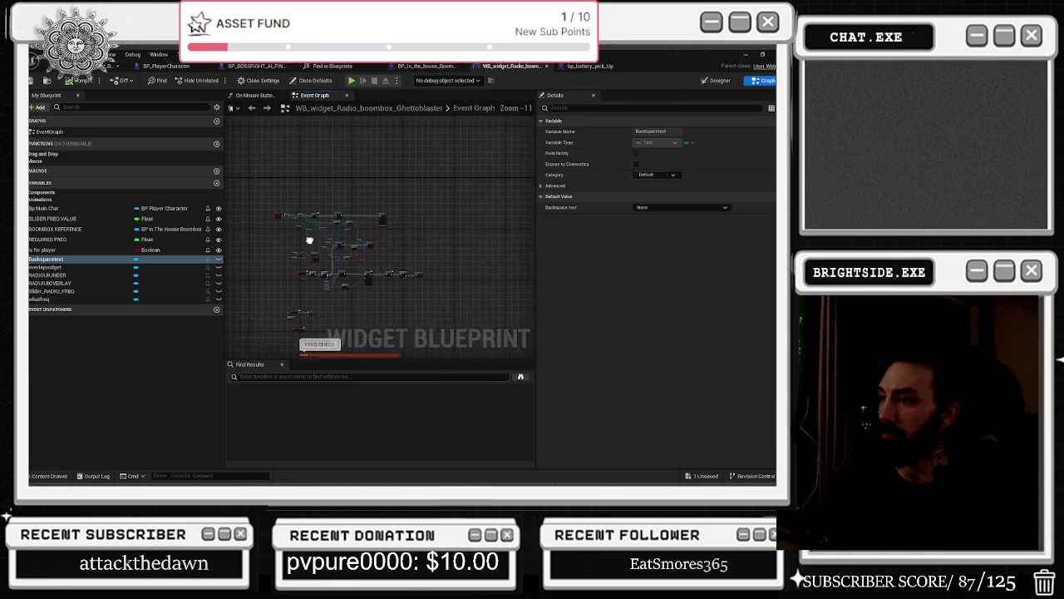
- Add a Backspacetext getter and wire it into the existing Set Visibility node's Target
scroll(355, 249, up, 6)
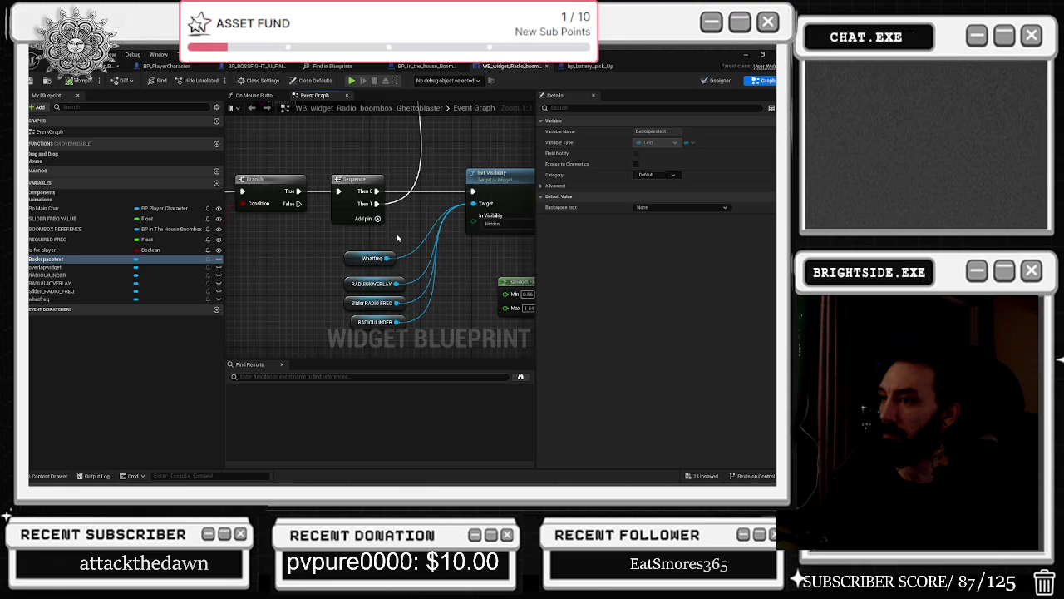
drag(397, 239, 391, 235)
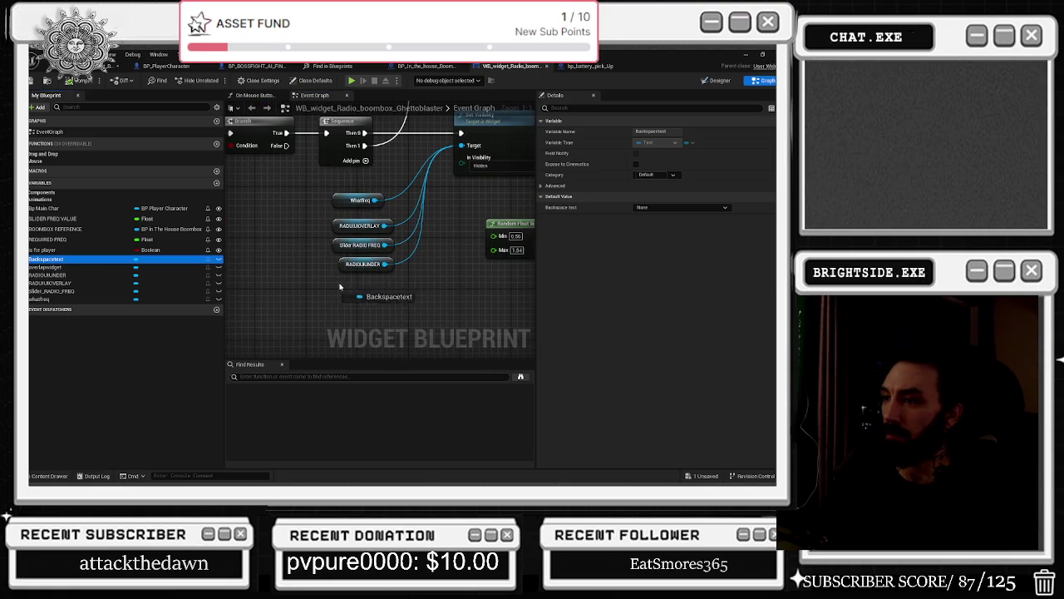
drag(336, 286, 336, 287)
drag(280, 326, 363, 180)
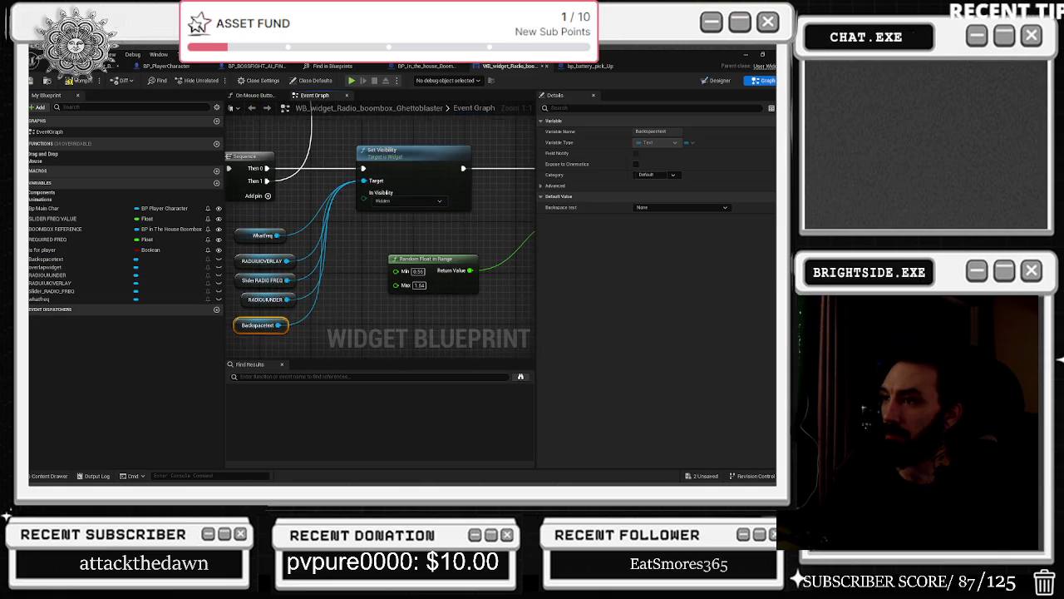
drag(223, 336, 262, 323)
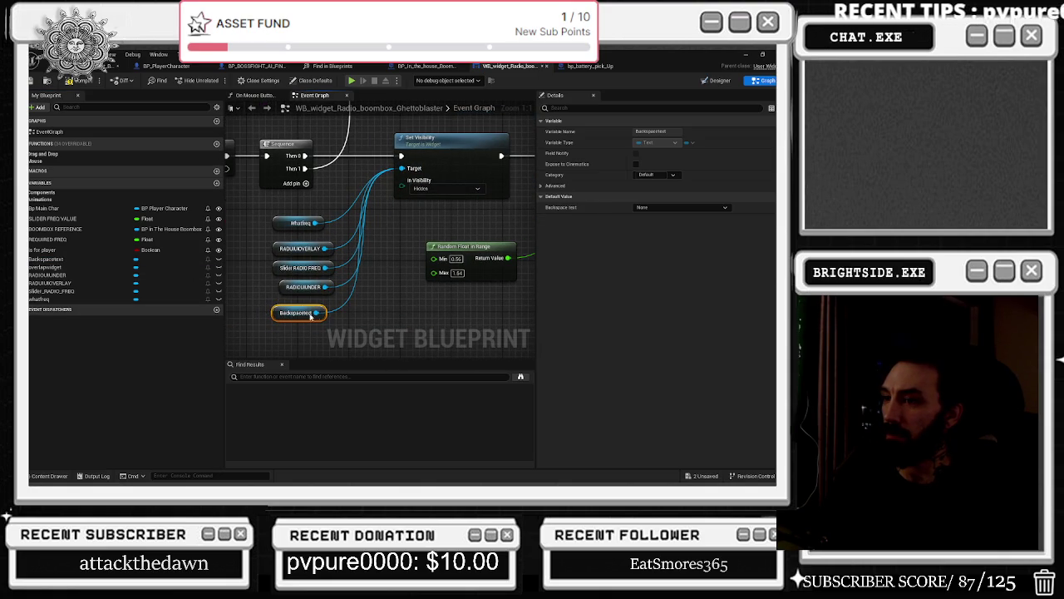
mouse_move(357, 312)
mouse_down()
mouse_move(350, 342)
mouse_move(505, 323)
mouse_move(450, 306)
mouse_up()
click(369, 310)
mouse_move(368, 310)
mouse_down()
mouse_move(416, 329)
mouse_move(290, 314)
mouse_move(249, 274)
mouse_move(274, 249)
mouse_move(283, 291)
mouse_move(257, 301)
mouse_move(307, 308)
mouse_up()
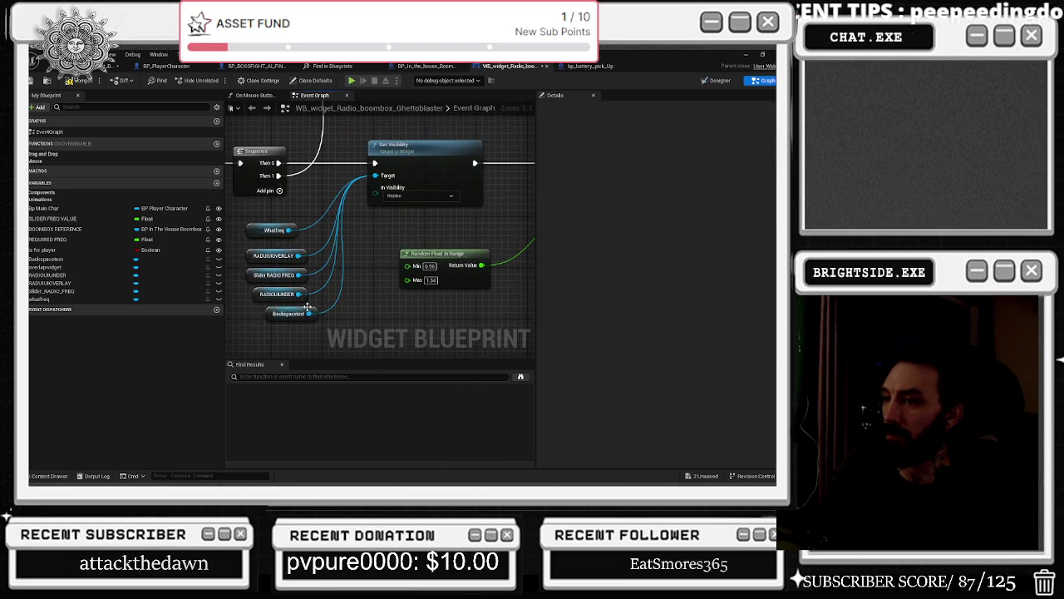
- Duplicate the Set Visibility node, set the copy to Visible and wire Backspacetext to its Target
drag(424, 146, 464, 146)
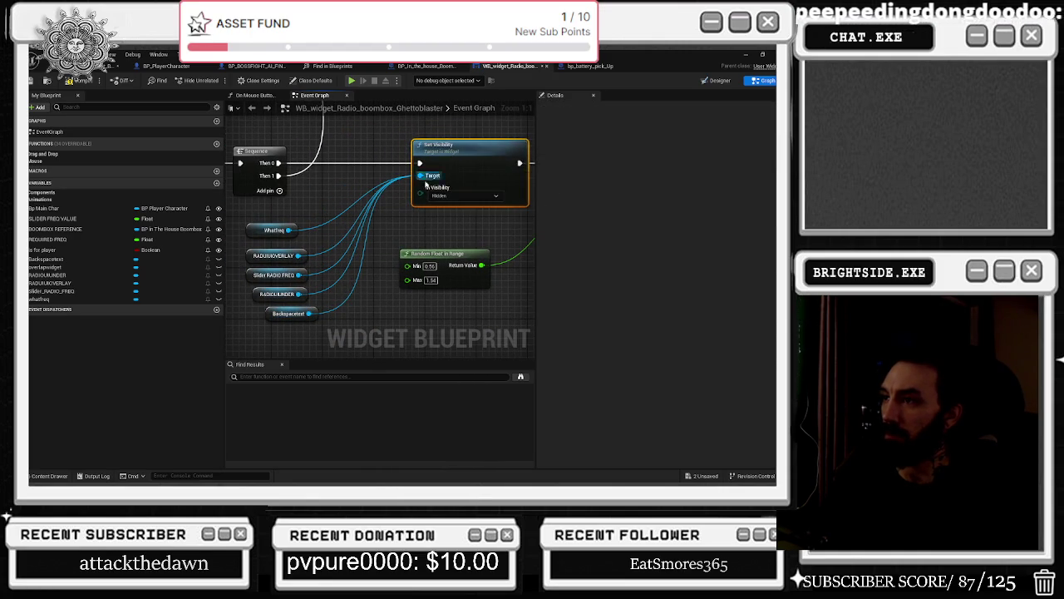
drag(413, 186, 388, 119)
key(ctrl+c)
key(ctrl+v)
click(423, 312)
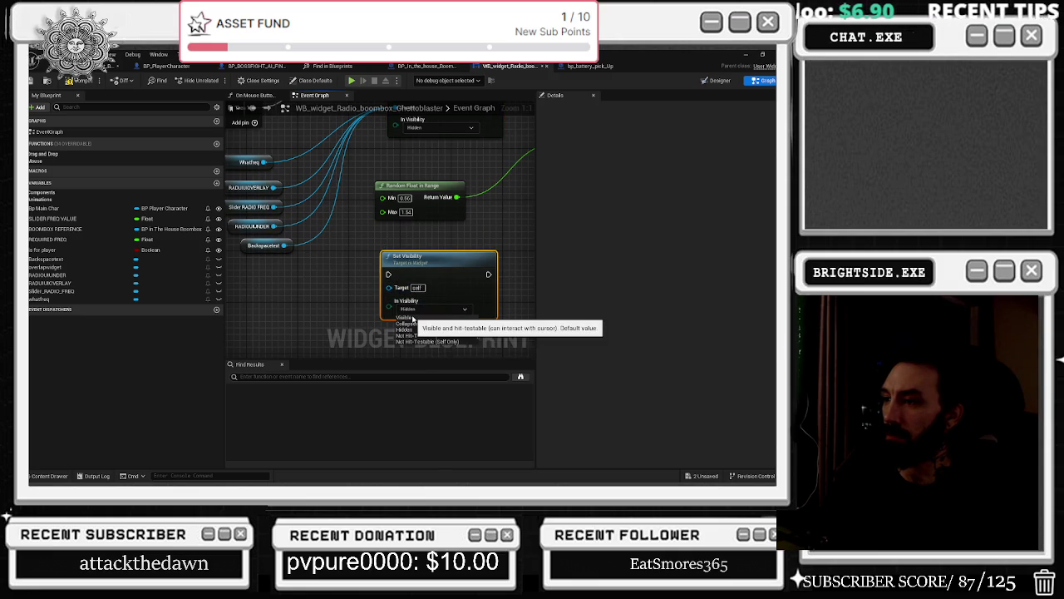
click(414, 320)
drag(284, 246, 389, 287)
- Add a Then 2 output to the Sequence, run the Visible node from it and tidy placement
click(338, 183)
mouse_move(339, 181)
mouse_down()
mouse_move(467, 346)
mouse_move(474, 325)
mouse_up()
drag(366, 266, 277, 264)
drag(475, 287, 462, 289)
drag(386, 268, 346, 284)
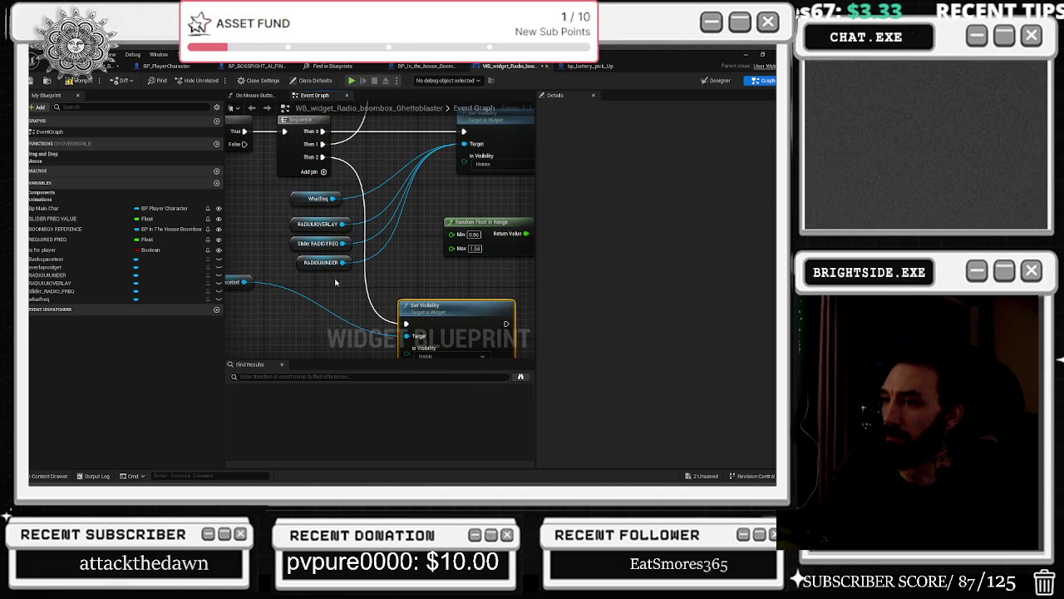
drag(242, 281, 287, 330)
drag(332, 250, 384, 247)
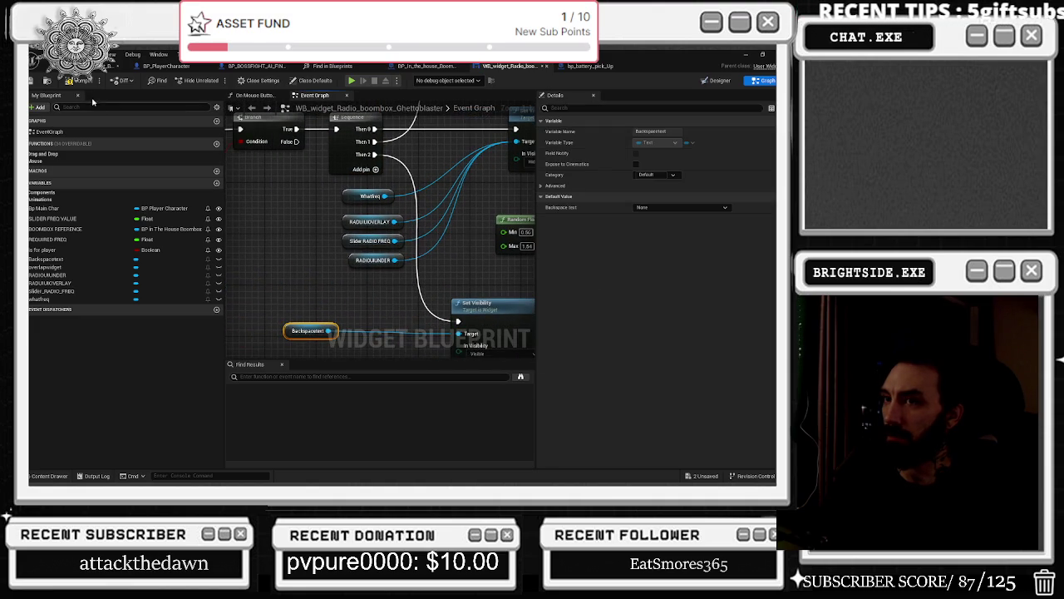
click(79, 55)
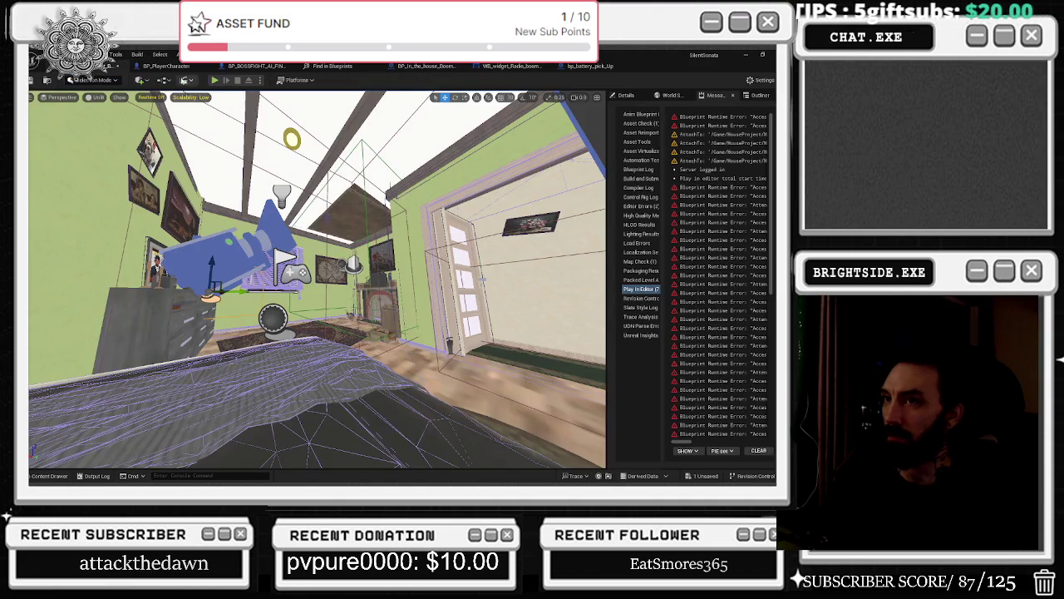
- Look through the final boss graph, Find in Blueprints results, boombox 3D model and battery pickup graph
click(241, 67)
click(309, 66)
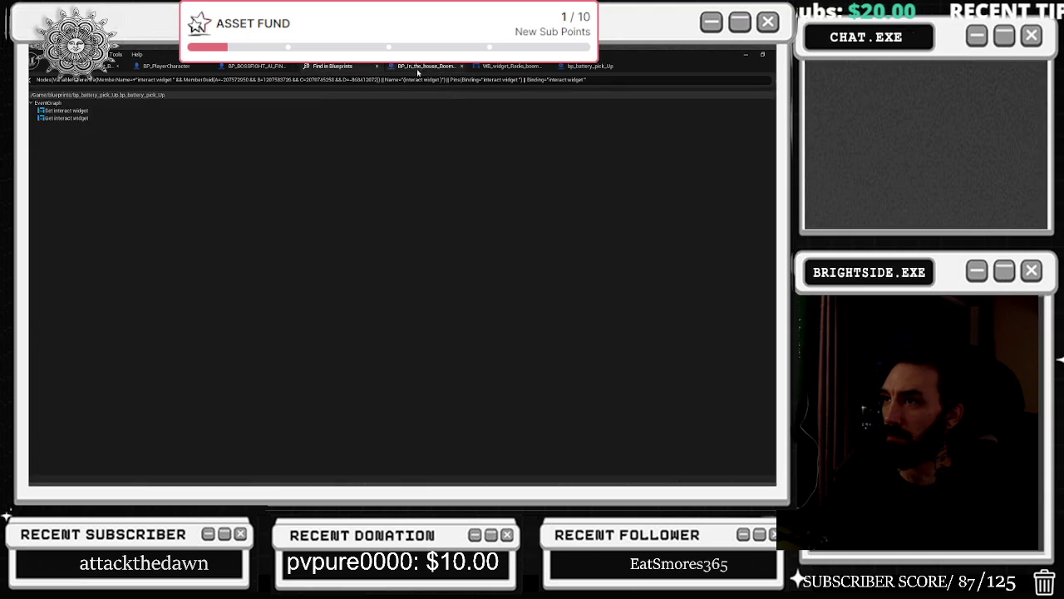
click(439, 68)
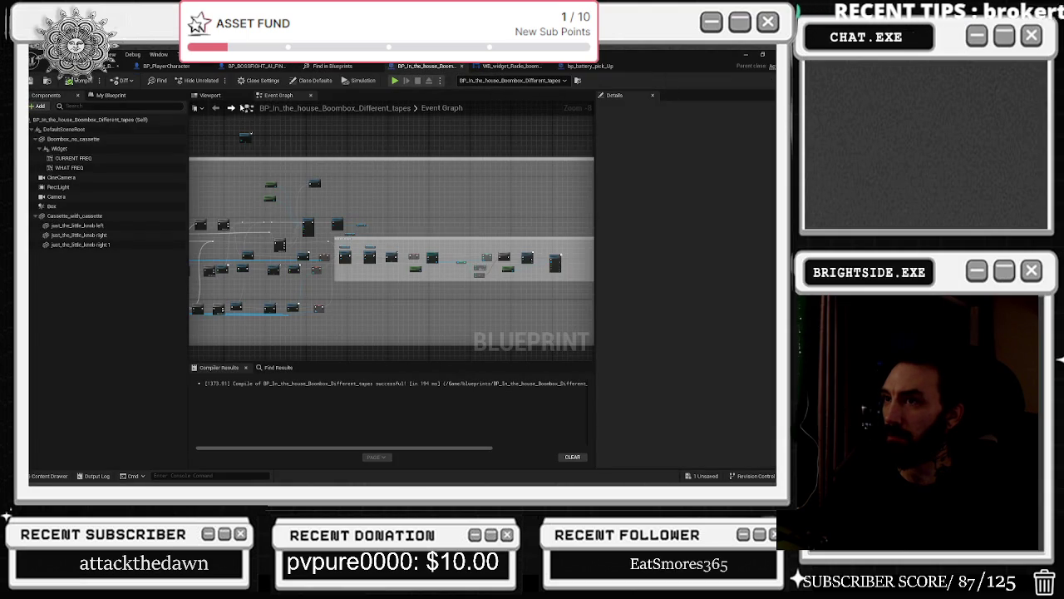
click(212, 95)
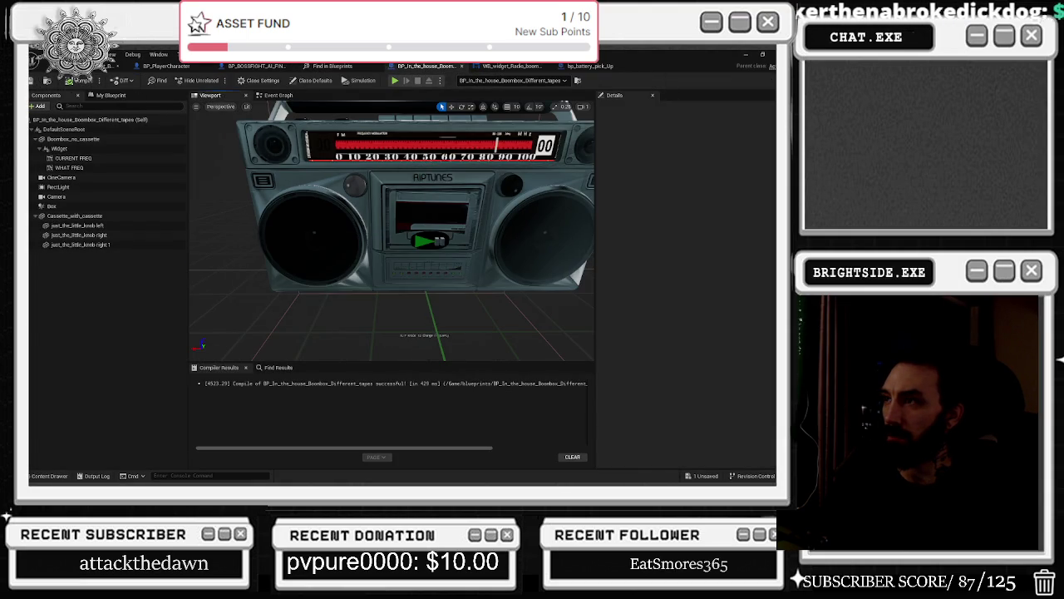
click(602, 67)
scroll(389, 210, down, 3)
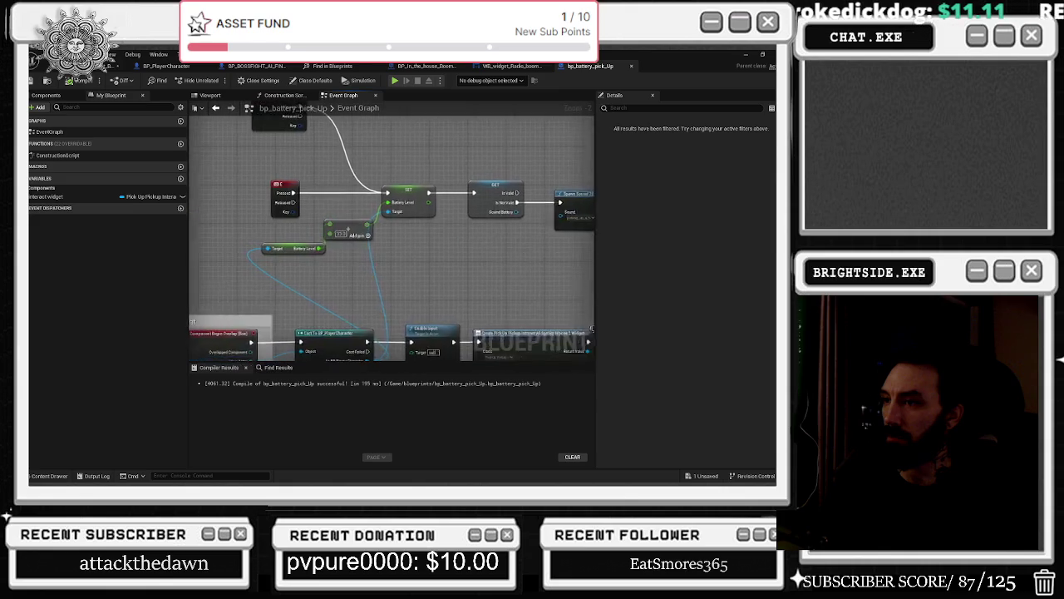
scroll(388, 218, up, 3)
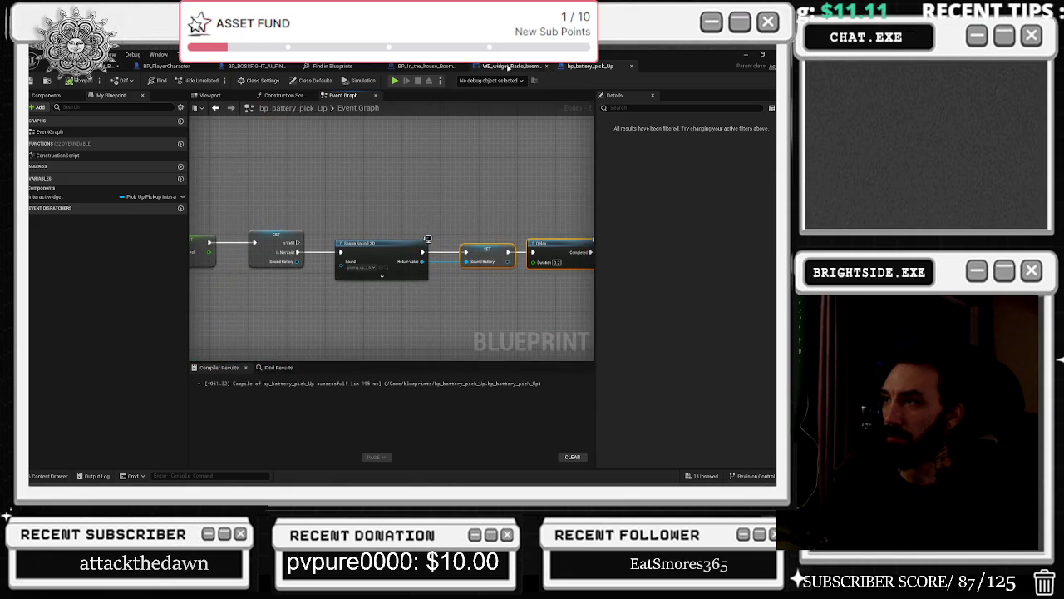
- Check the new Set Visibility node in the radio widget graph, then switch to the Designer layout
click(508, 68)
scroll(372, 255, up, 3)
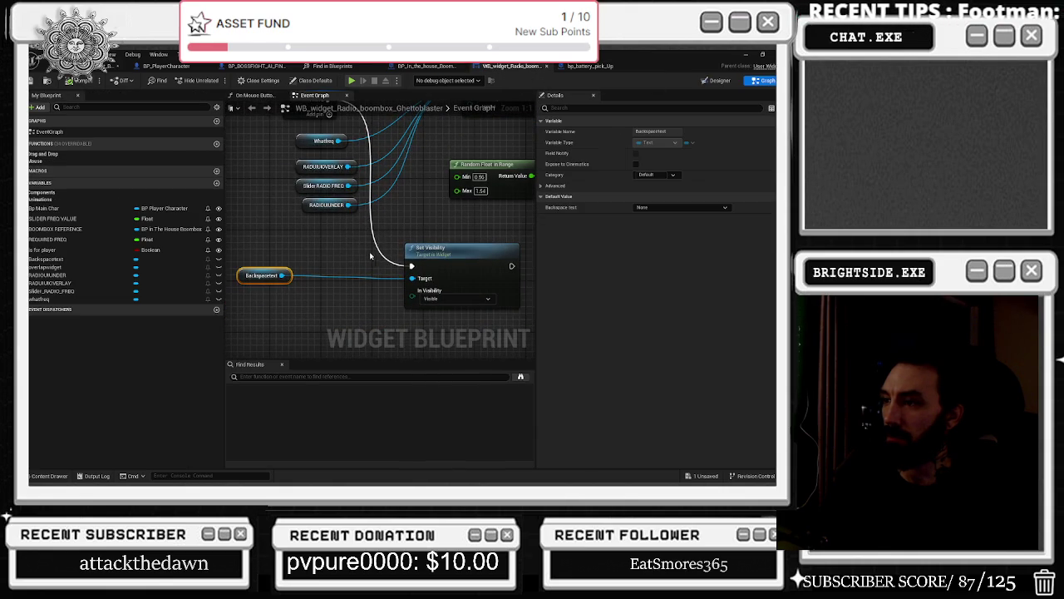
click(430, 289)
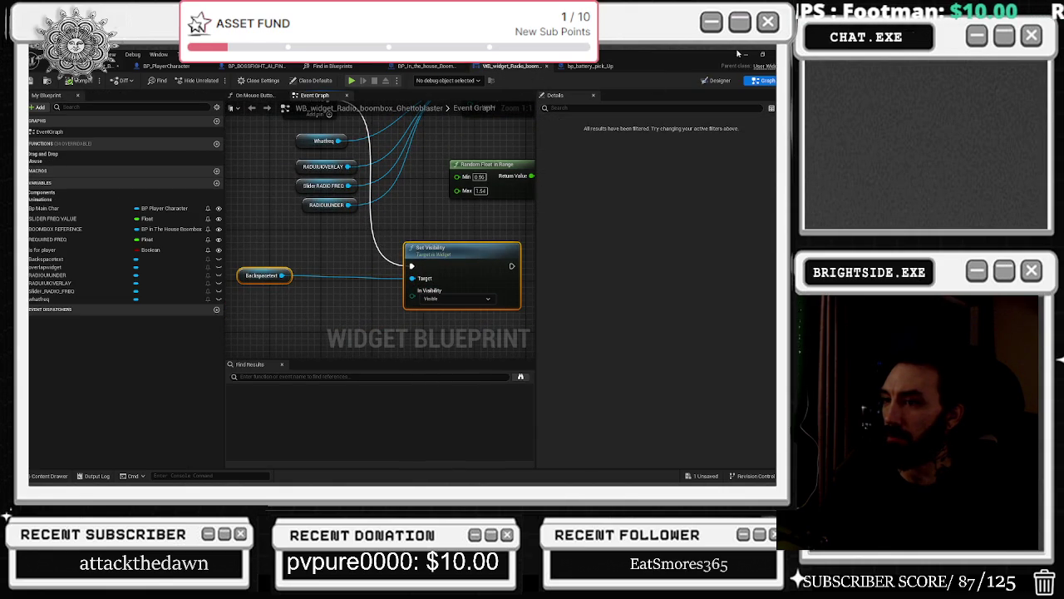
click(716, 80)
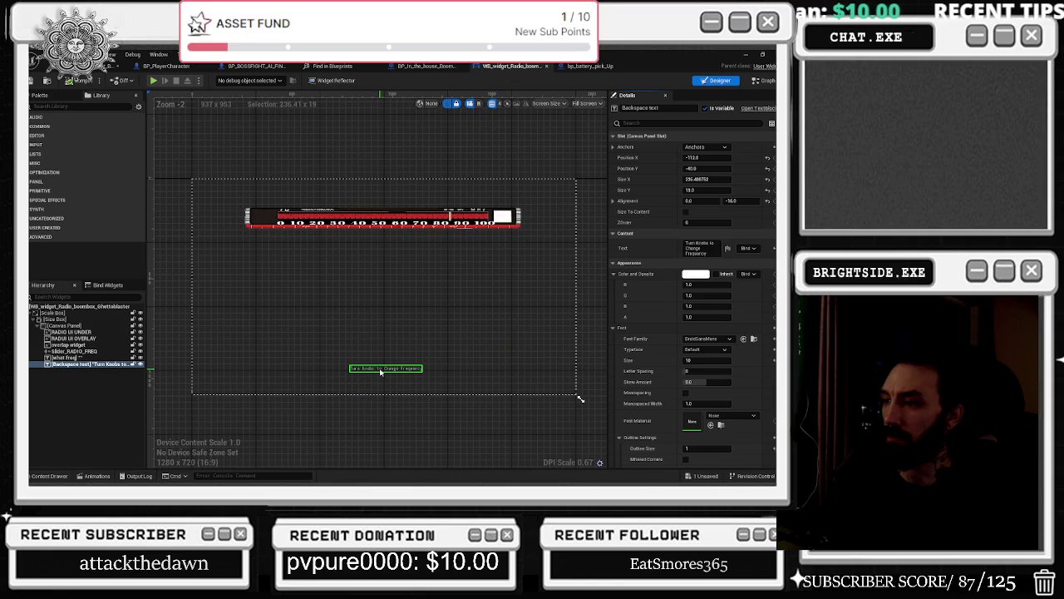
- Search 'v' in Details to check Backspace text visibility, then orbit the boombox blueprint's 3D preview
text(v)
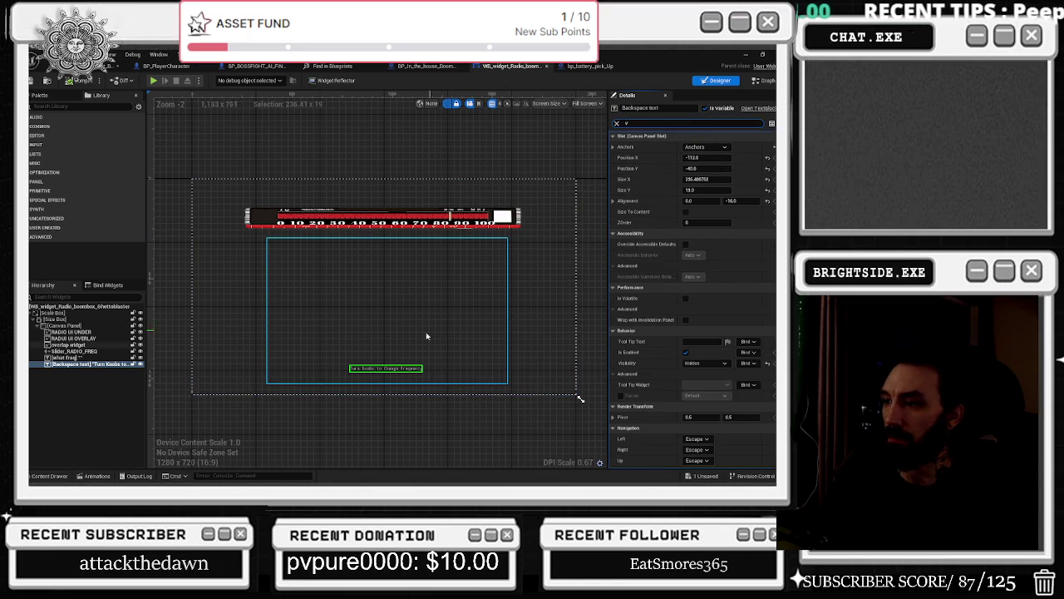
click(442, 68)
mouse_move(374, 249)
mouse_down()
mouse_move(499, 249)
mouse_move(433, 250)
mouse_move(391, 266)
mouse_move(590, 107)
mouse_up()
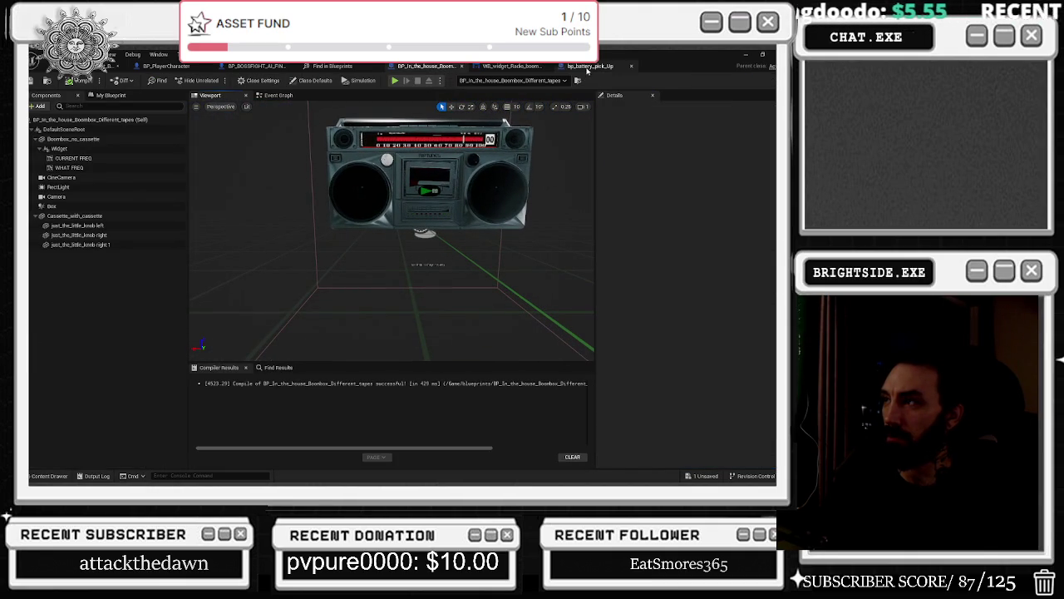
click(83, 75)
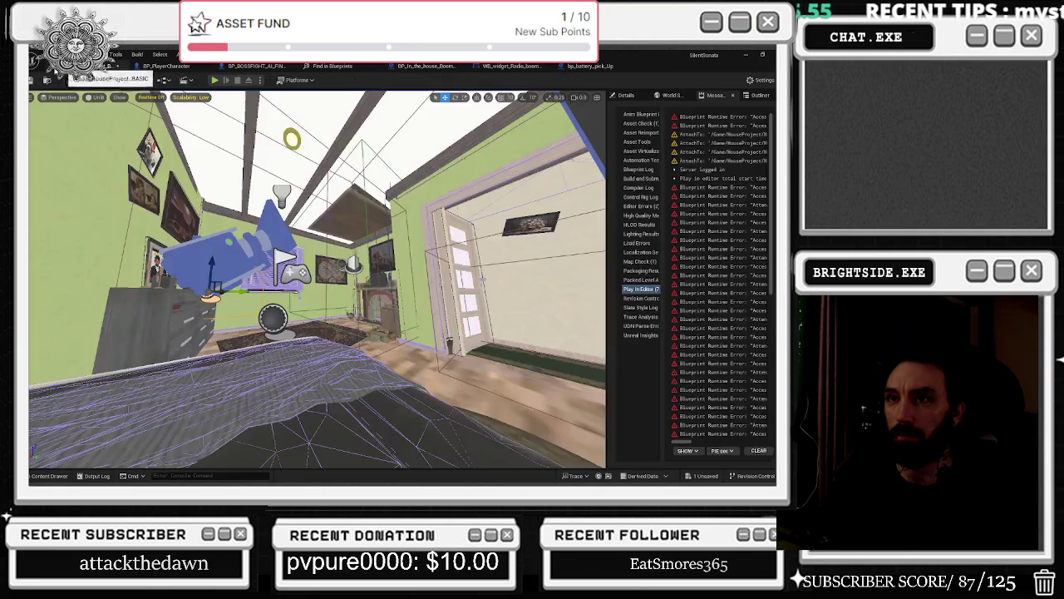
- Save all and play-test, opening the boombox radio close-up tuned to 60, then closing it
key(ctrl+s)
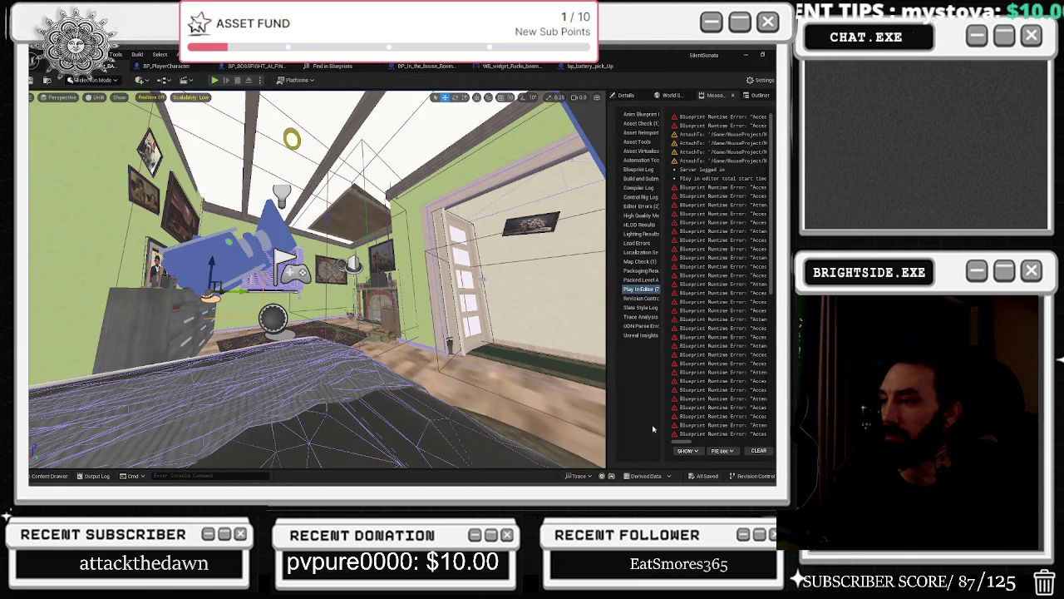
click(214, 81)
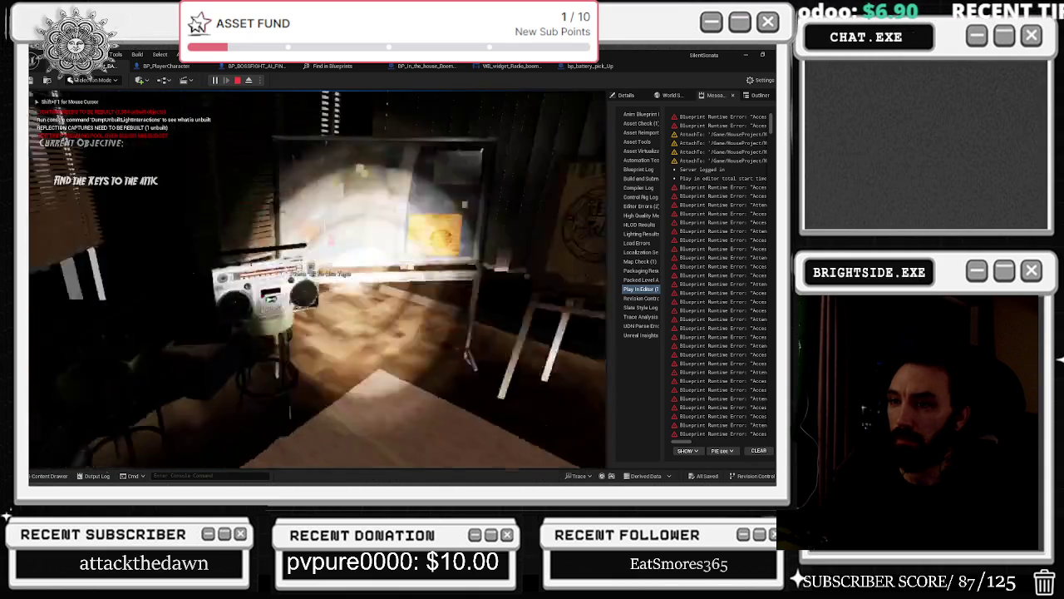
key(e)
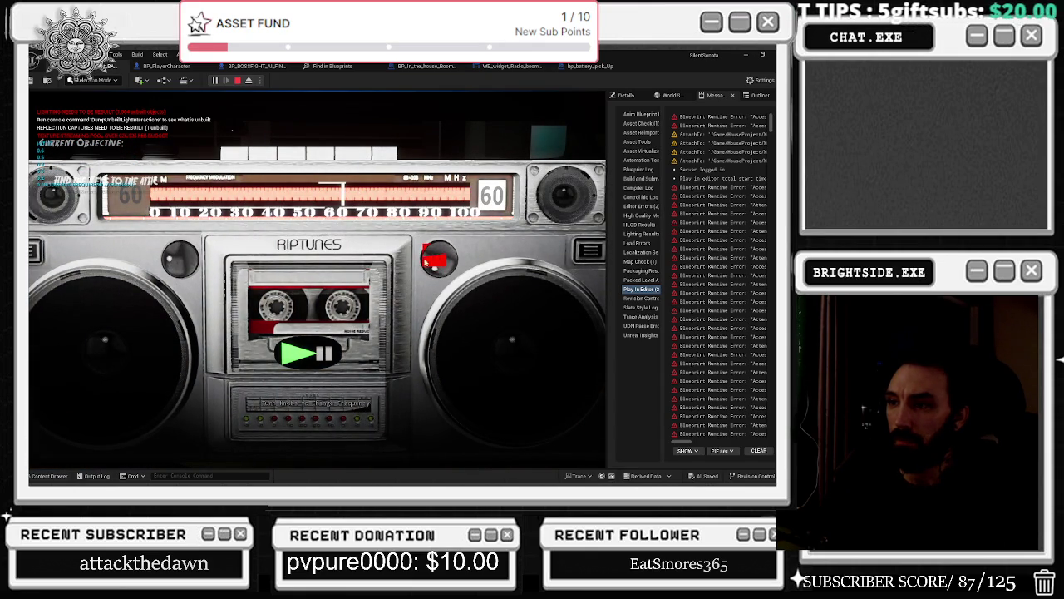
click(308, 352)
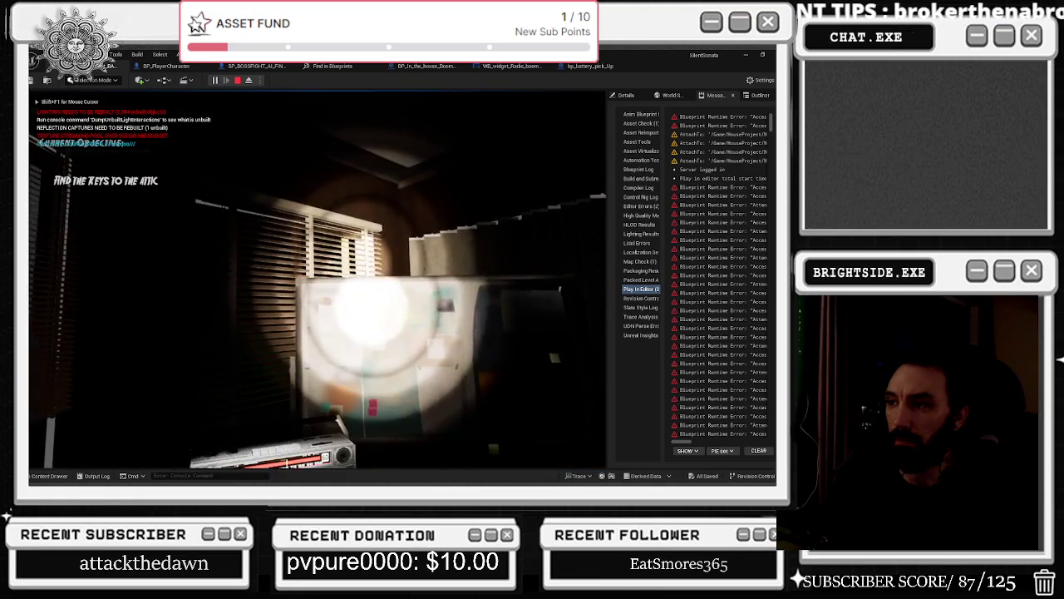
- Return from the battery pickup graph to the running game and take control of the player
key(alt+Tab)
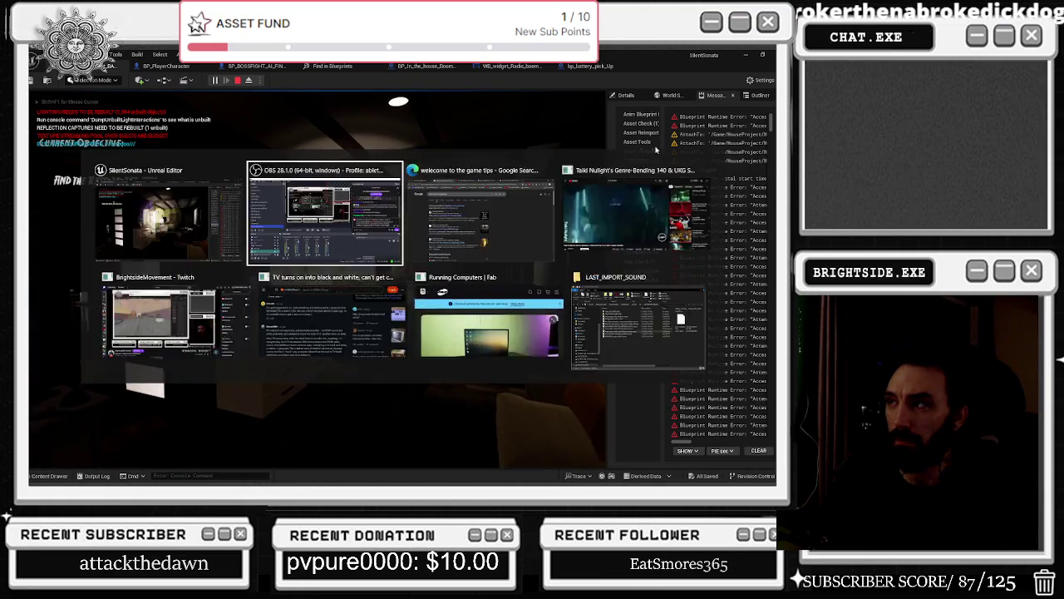
click(604, 66)
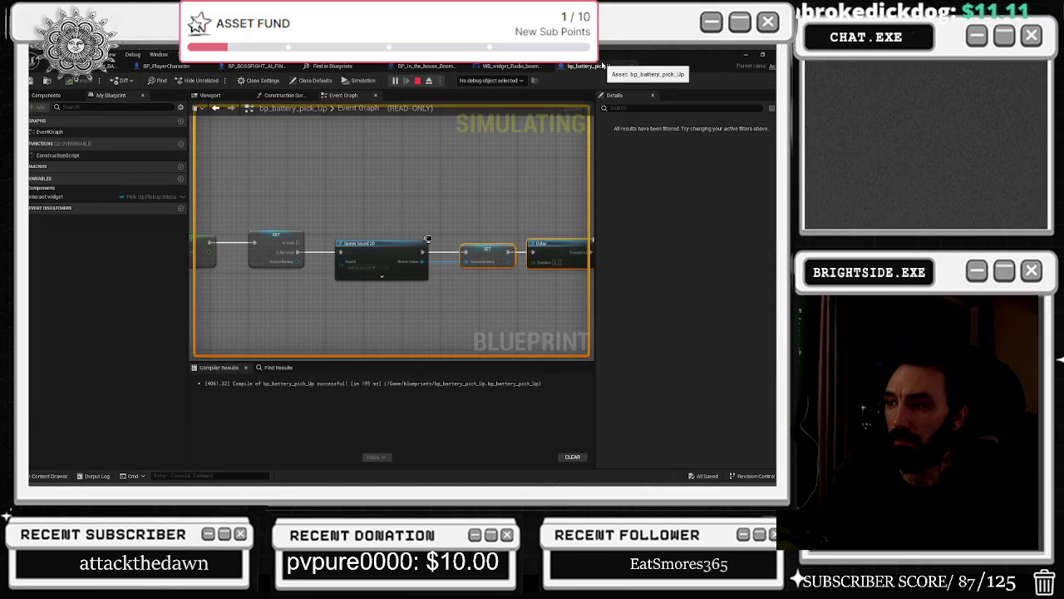
click(117, 65)
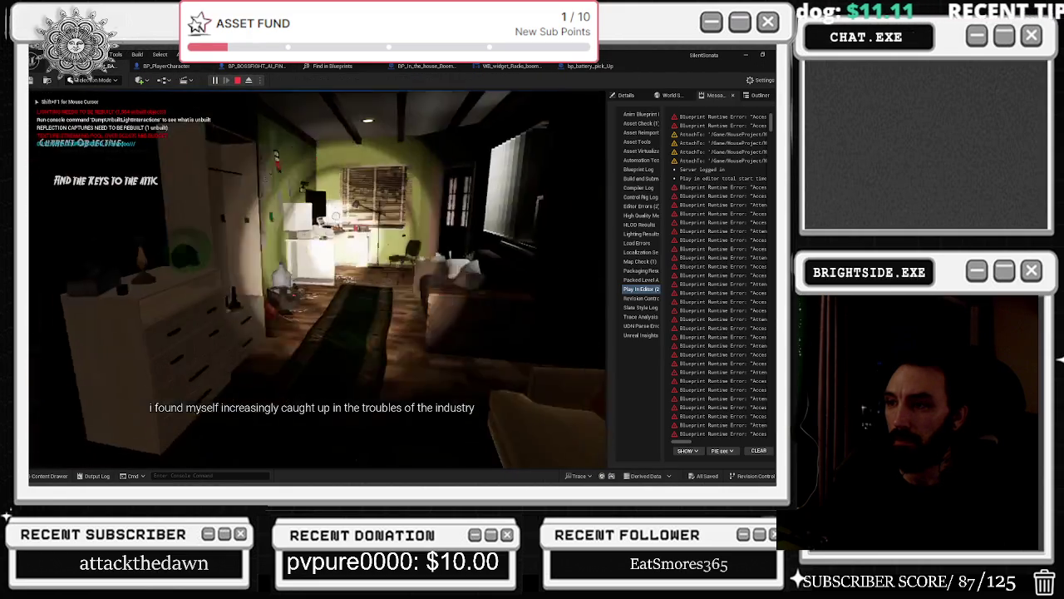
click(292, 246)
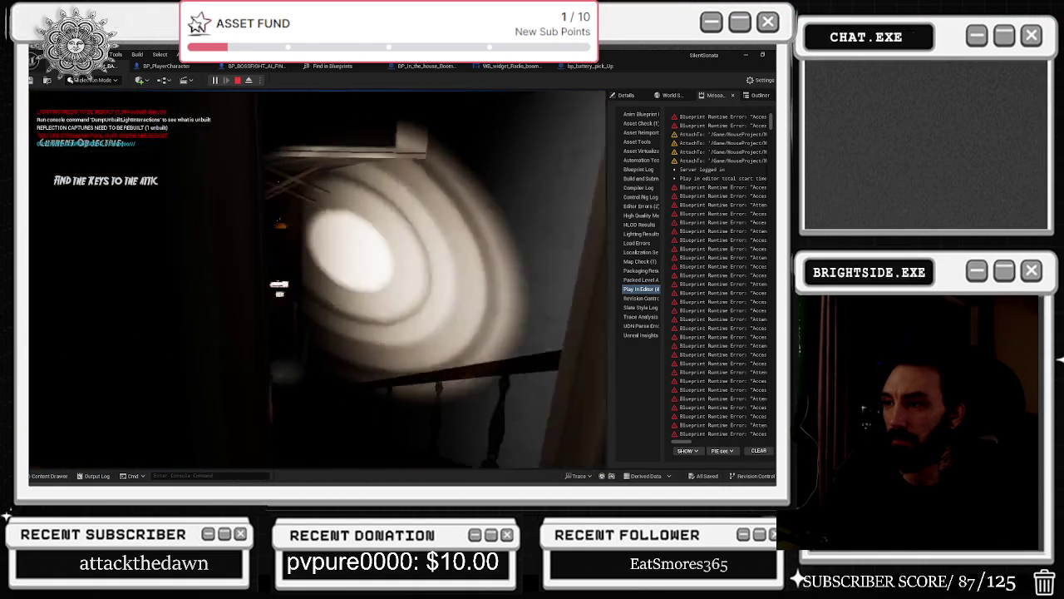
- Walk the corridor, open the lit door, flip the light switch, enter the cellar, then stop and return to bp_battery_pick_Up
key(w)
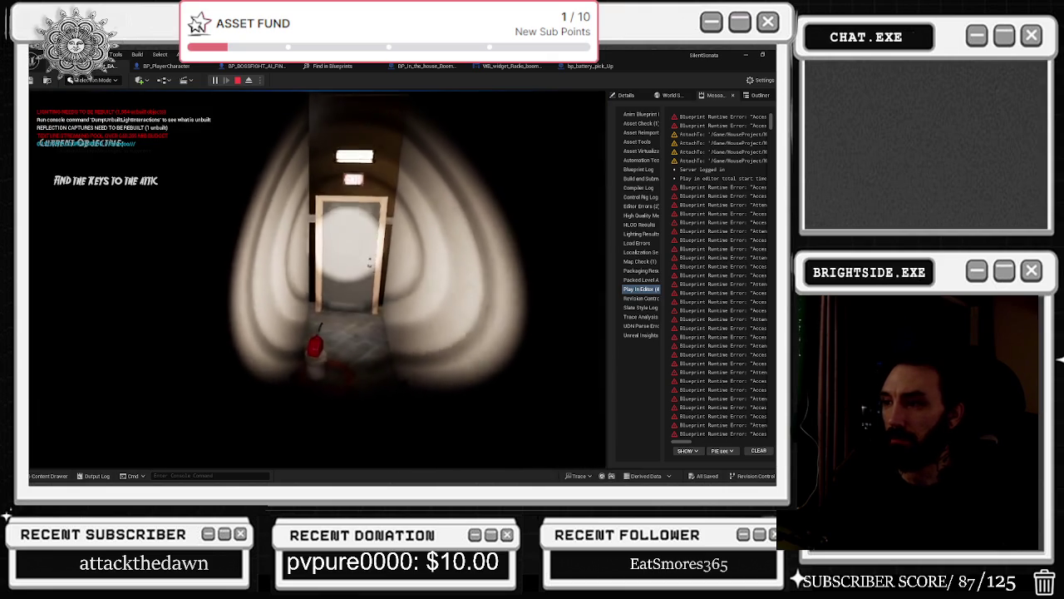
key(e)
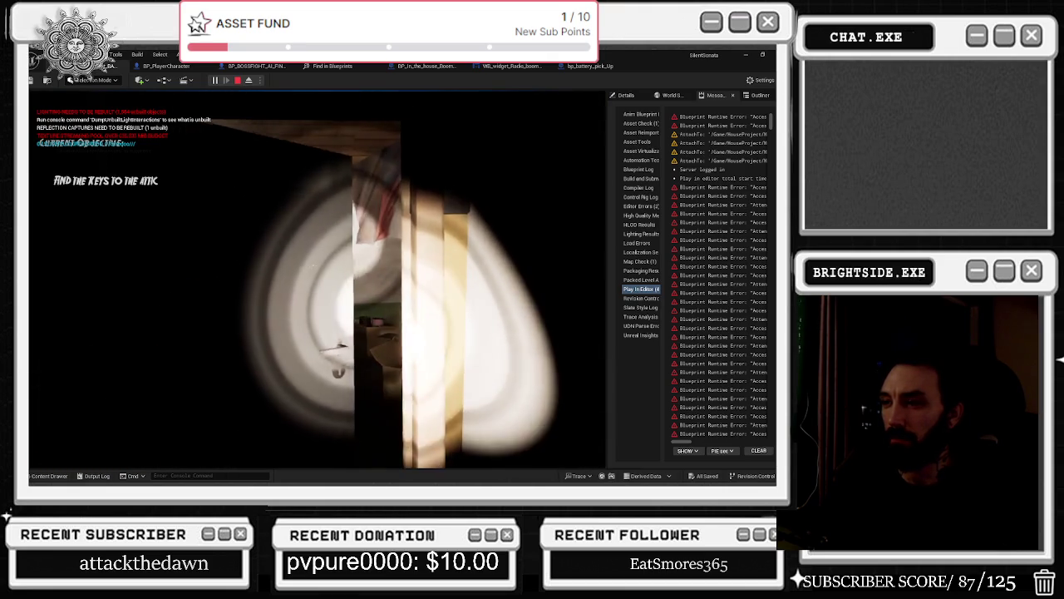
key(w)
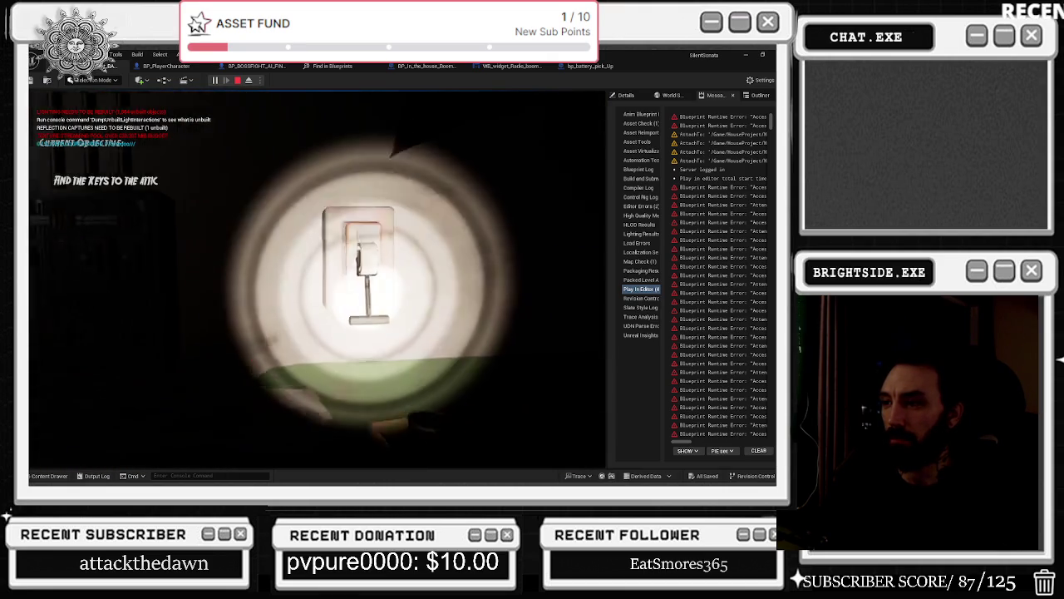
key(e)
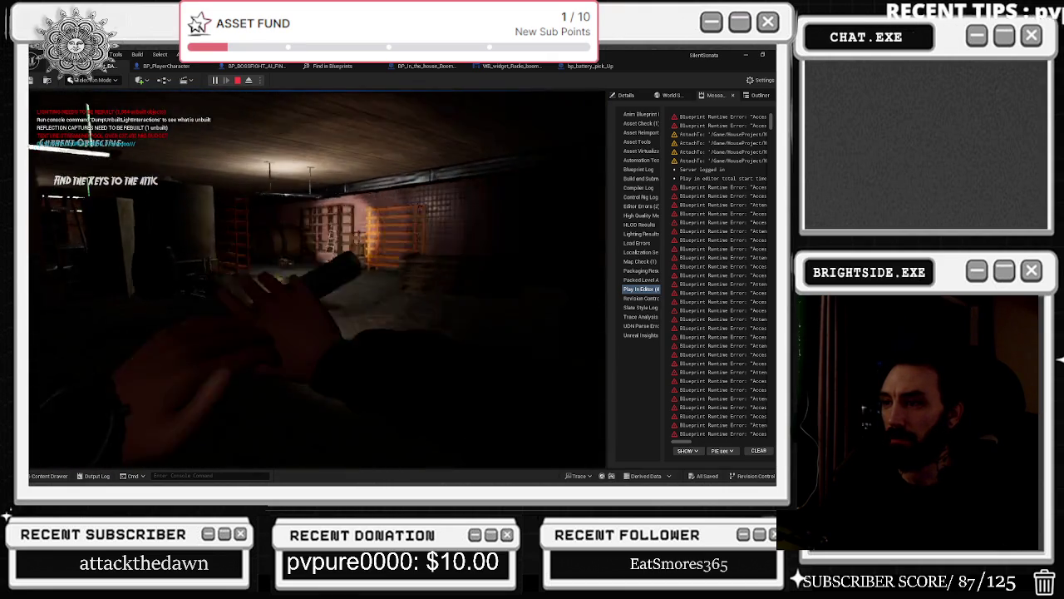
key(w)
key(w)
key(w)
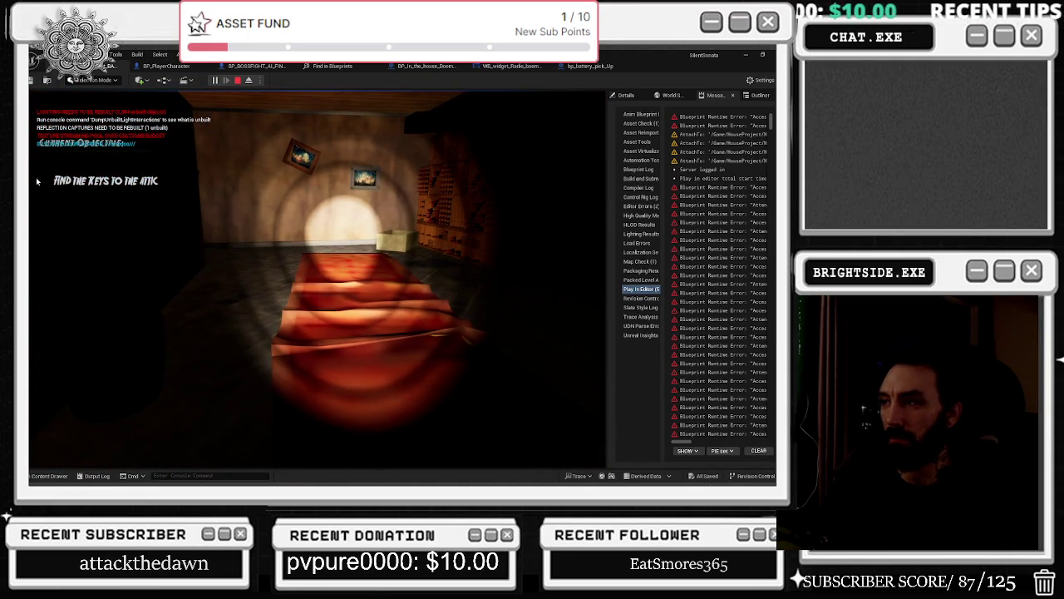
key(Escape)
click(598, 70)
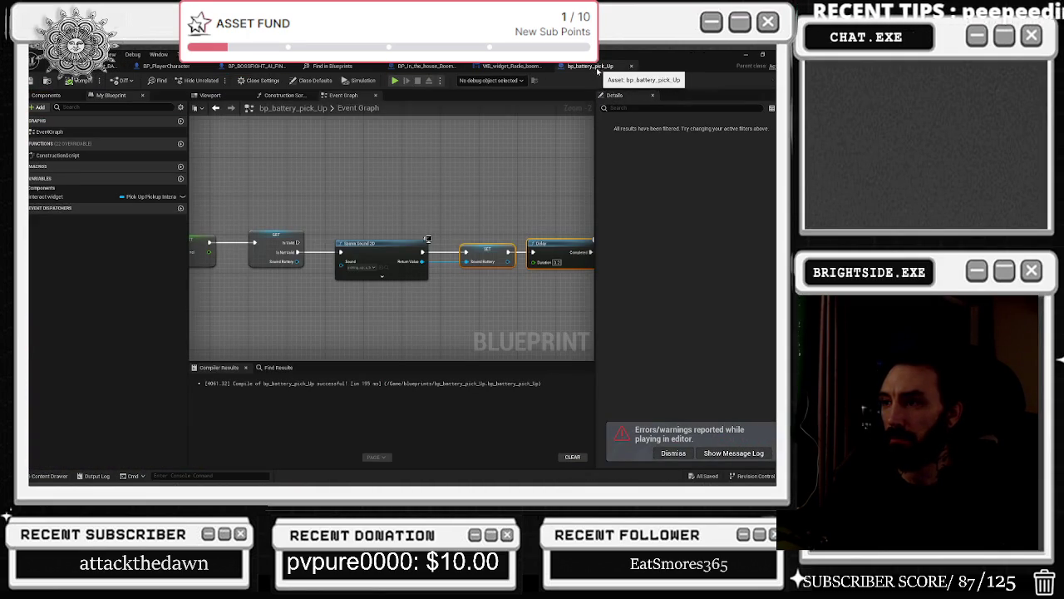
- Check which sound asset the Spawn Sound 2D node uses and frame it with the Delay node
click(366, 245)
mouse_move(498, 307)
mouse_down()
mouse_move(581, 311)
mouse_move(462, 322)
mouse_up()
scroll(445, 301, up, 2)
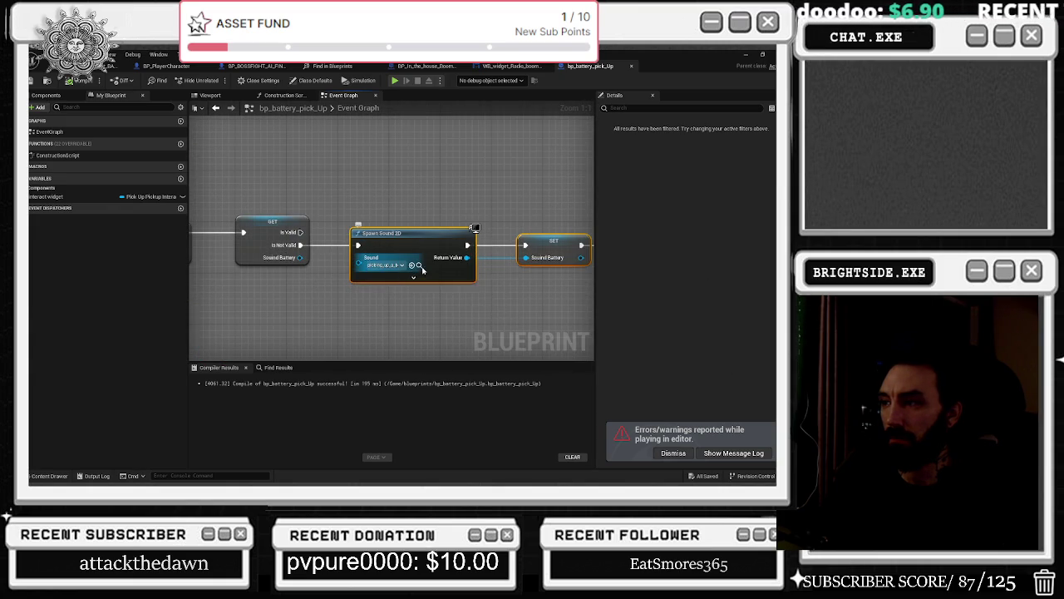
click(418, 264)
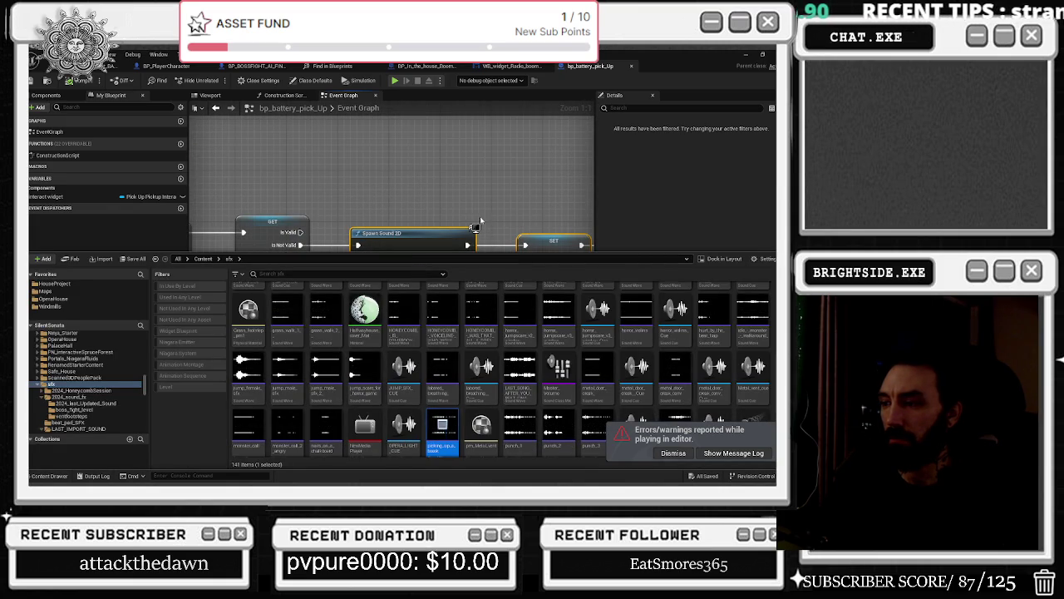
click(408, 233)
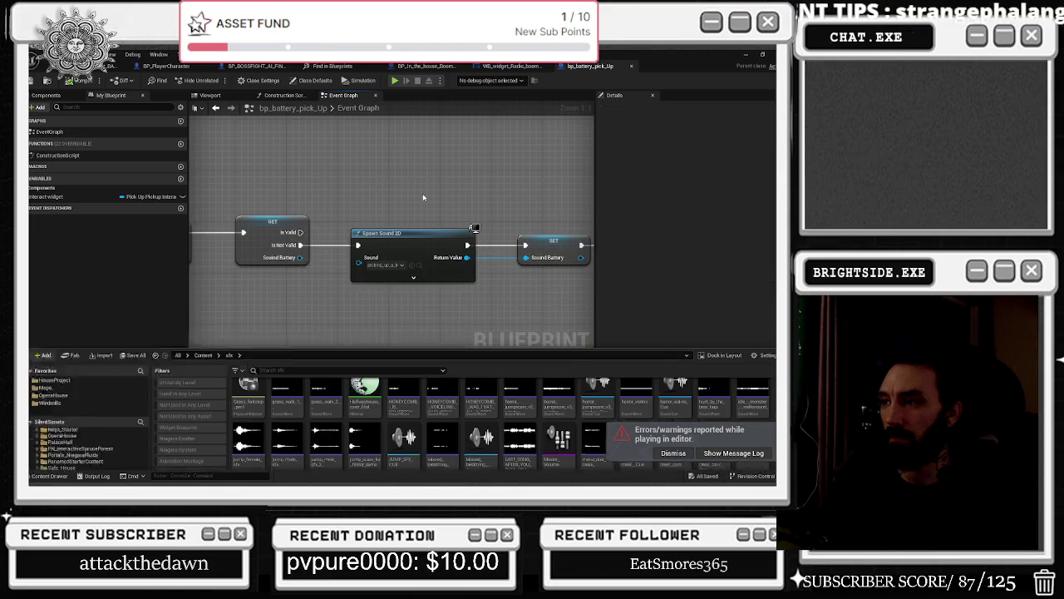
mouse_move(409, 233)
mouse_down()
mouse_move(196, 249)
mouse_move(249, 287)
mouse_move(275, 249)
mouse_move(264, 229)
mouse_move(161, 137)
mouse_up()
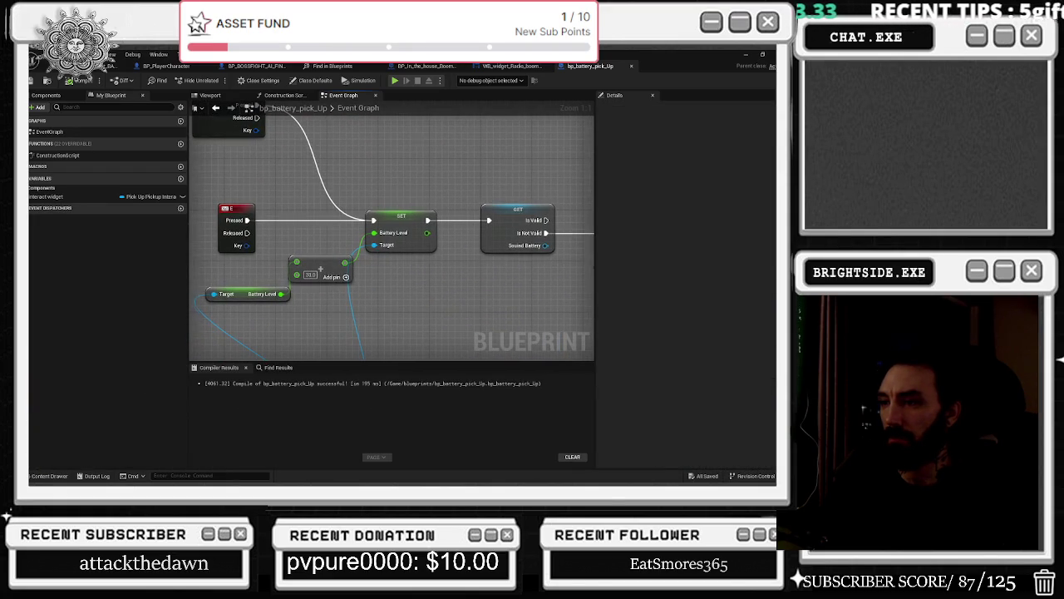
drag(401, 122, 357, 131)
mouse_move(461, 178)
mouse_down()
mouse_move(277, 184)
mouse_move(196, 202)
mouse_move(160, 188)
mouse_up()
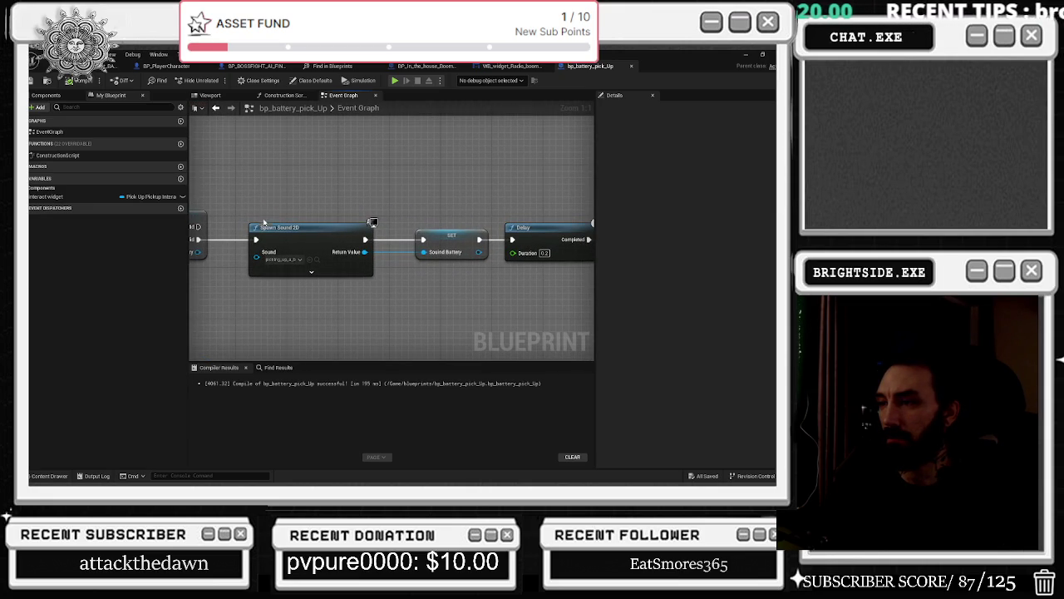
- Audition sfx candidates, including the labored breathing and monster_call sounds, in the Content Drawer
click(318, 260)
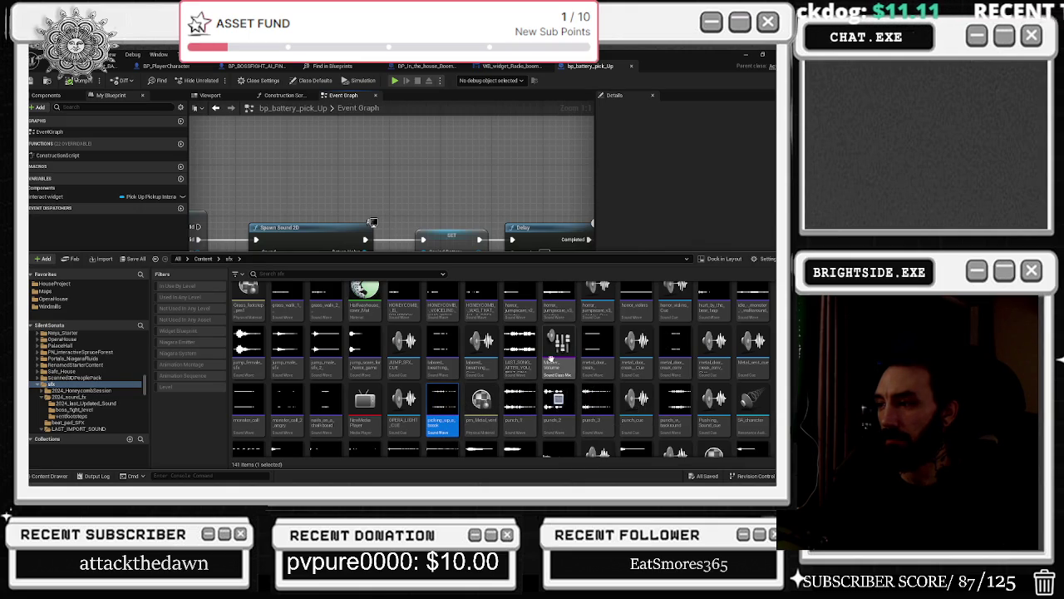
click(445, 347)
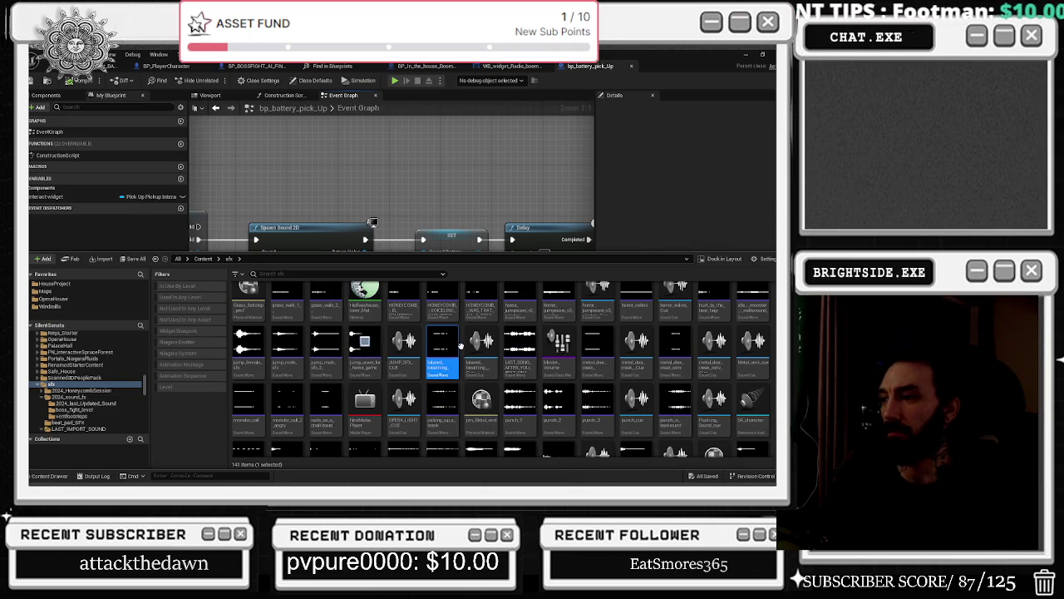
click(336, 168)
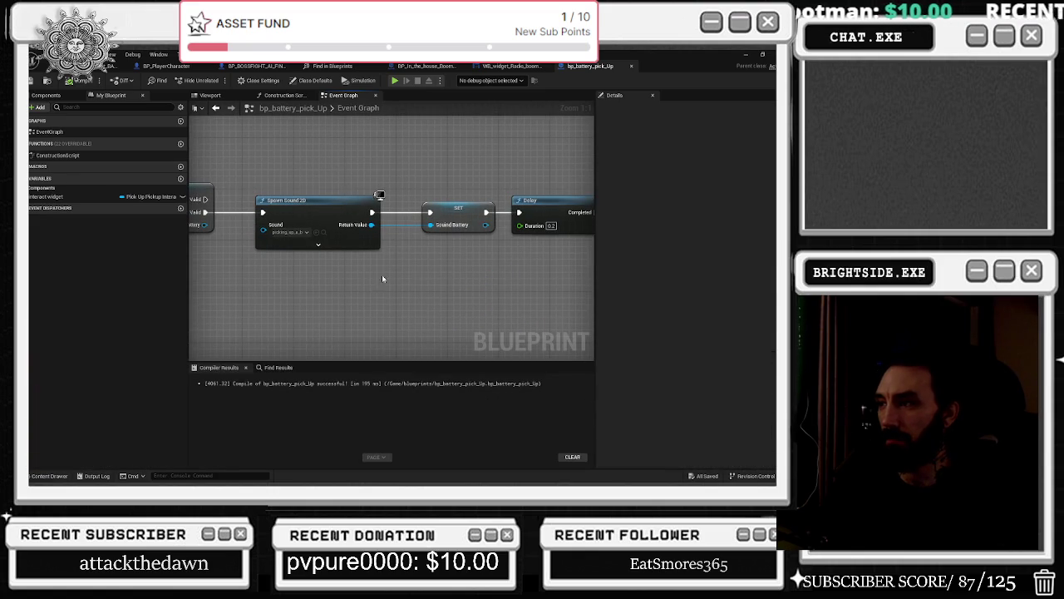
drag(394, 266, 583, 286)
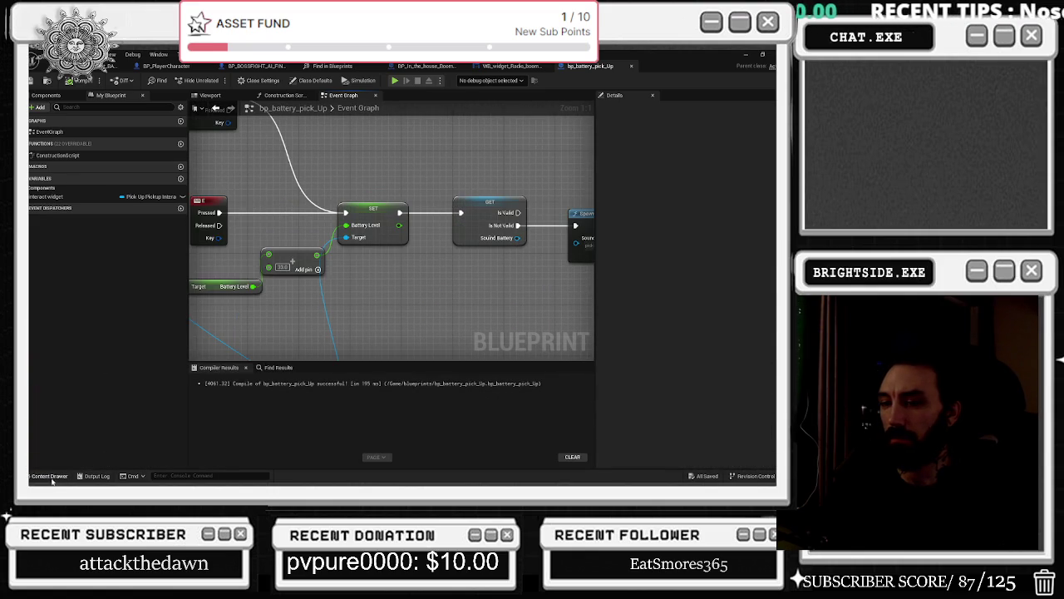
click(49, 476)
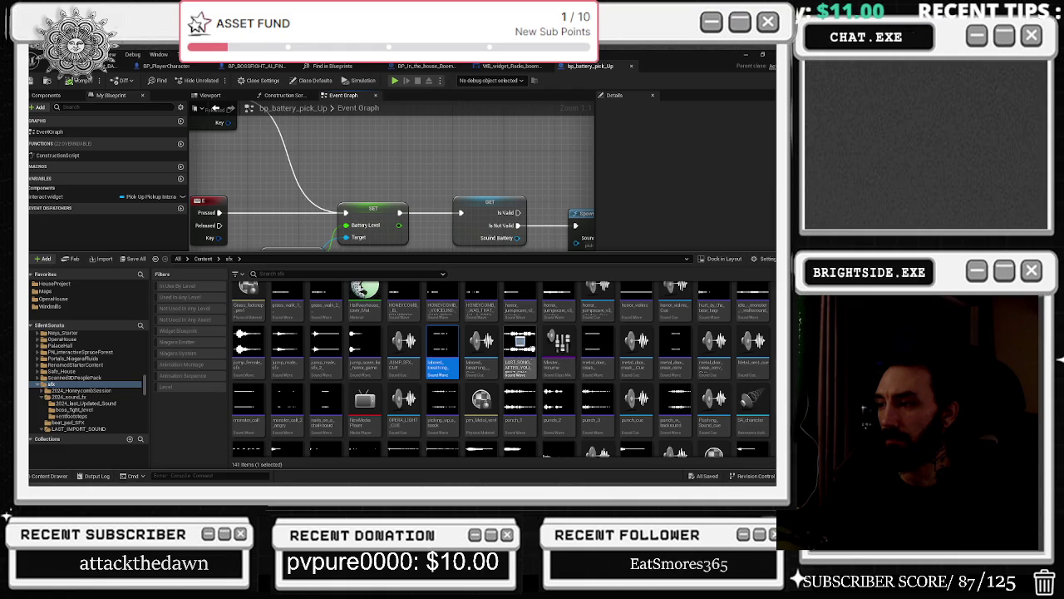
click(288, 400)
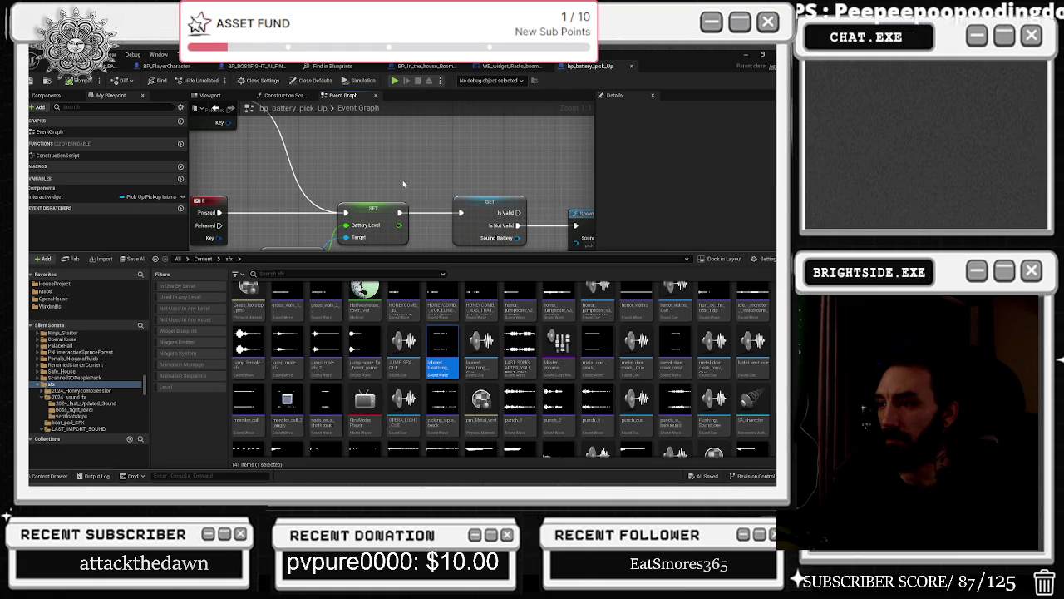
click(220, 236)
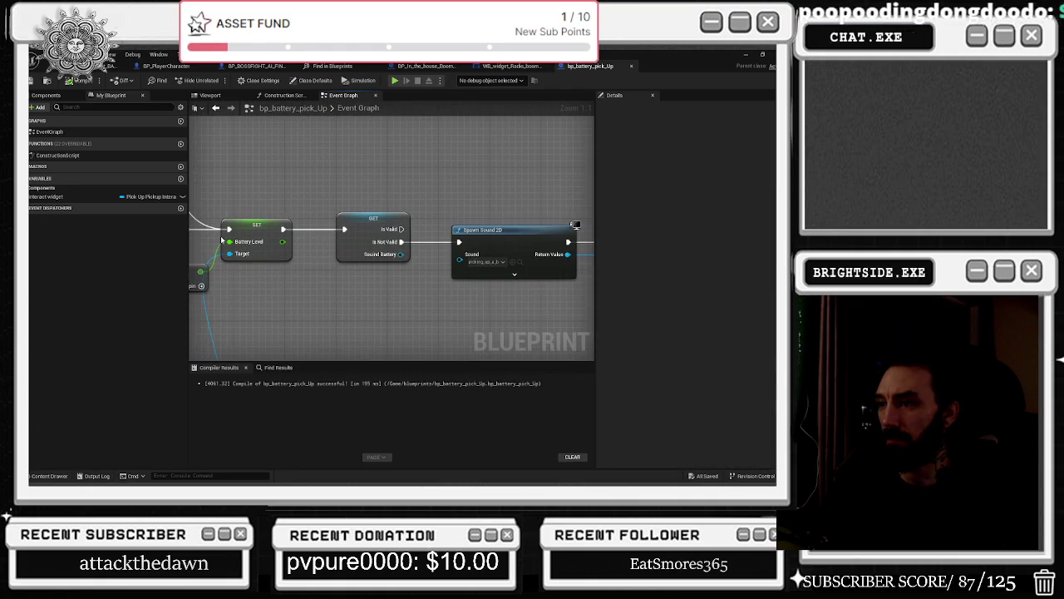
- Nudge the InputAction Interact node slightly to the left
drag(452, 259, 393, 224)
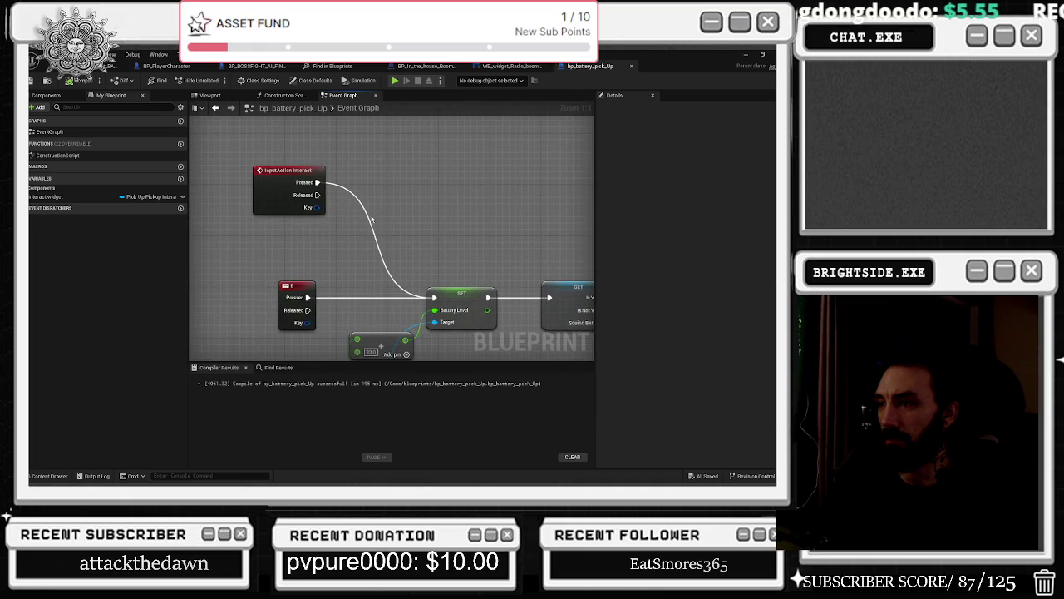
drag(285, 181, 265, 183)
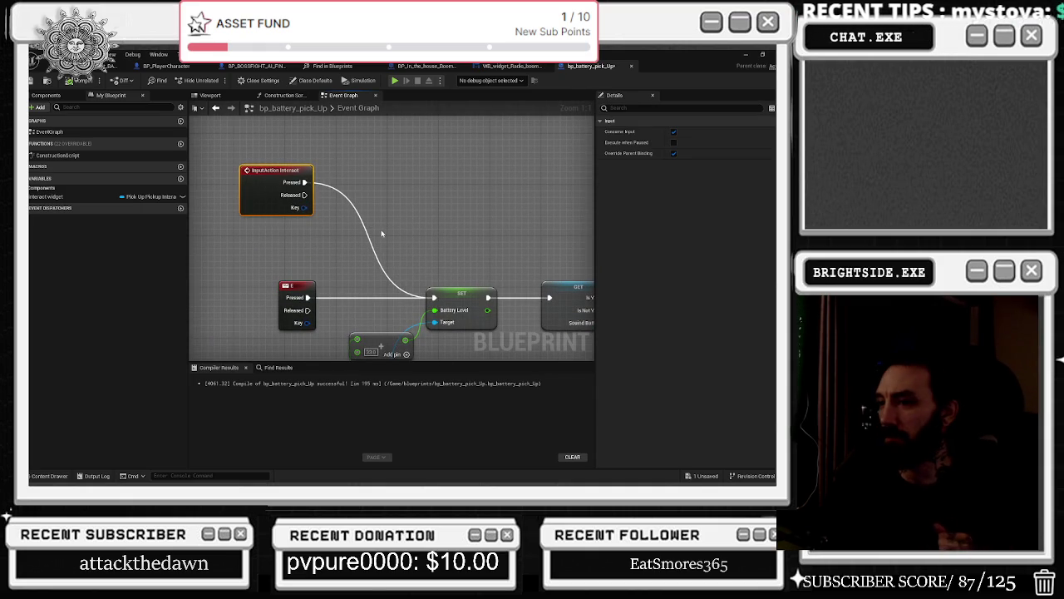
drag(377, 223, 269, 202)
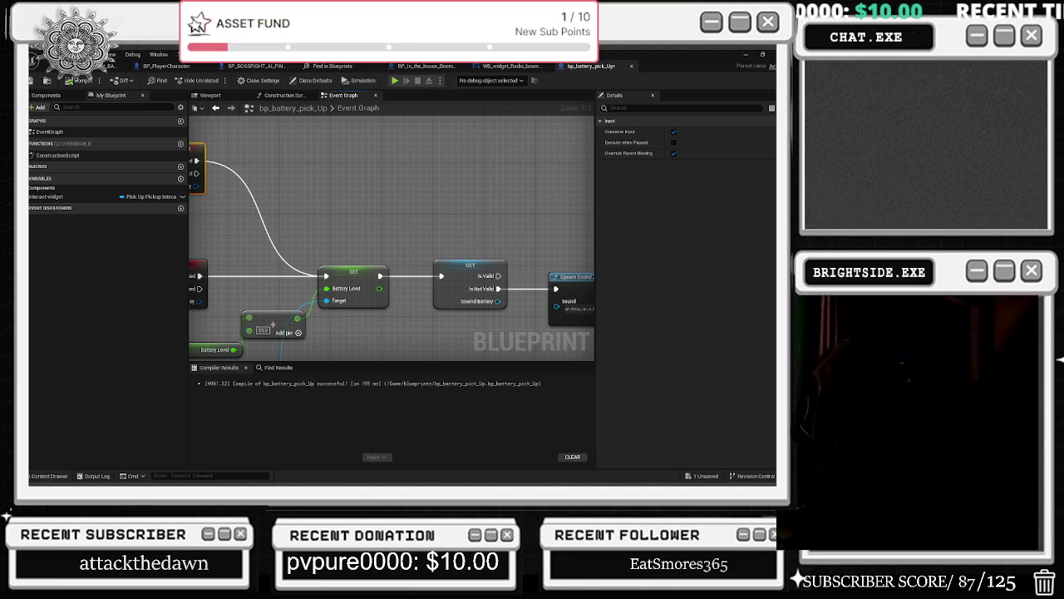
key(alt+Tab)
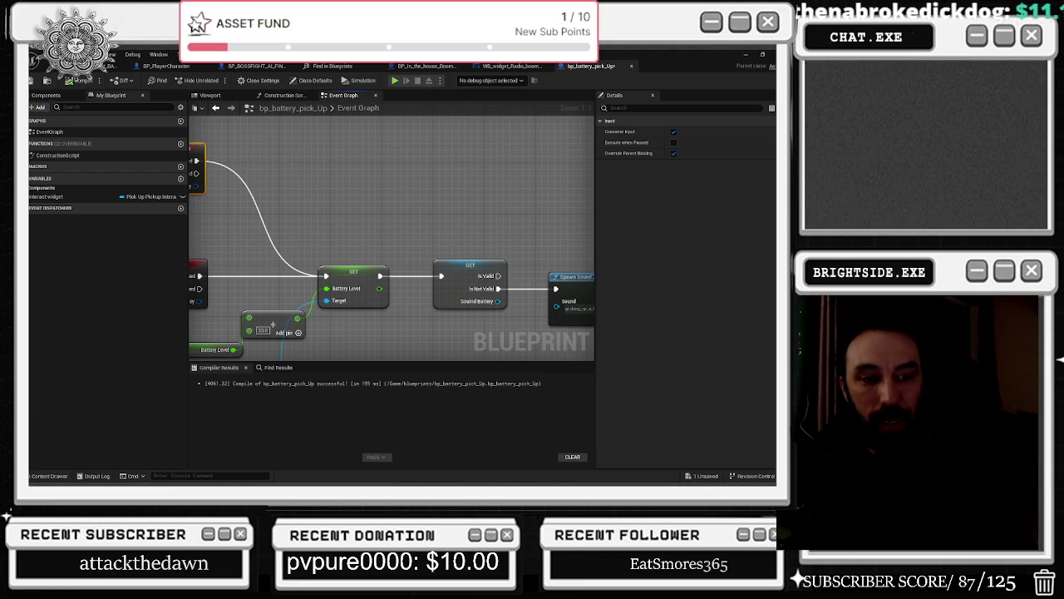
key(alt+Tab)
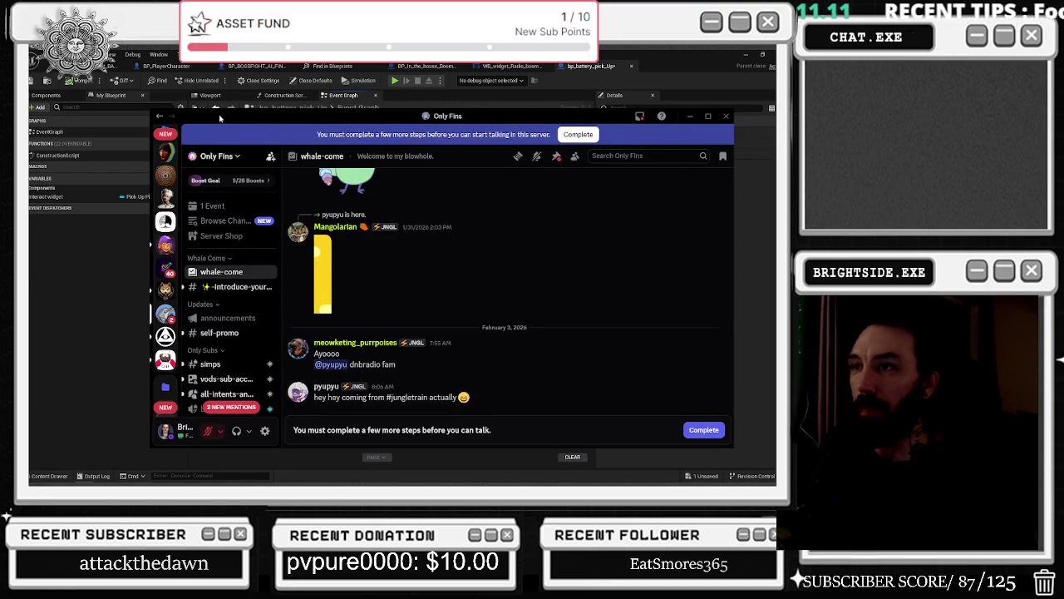
- Switch away from the Only Fins Discord server back to the Unreal editor
key(alt+Tab)
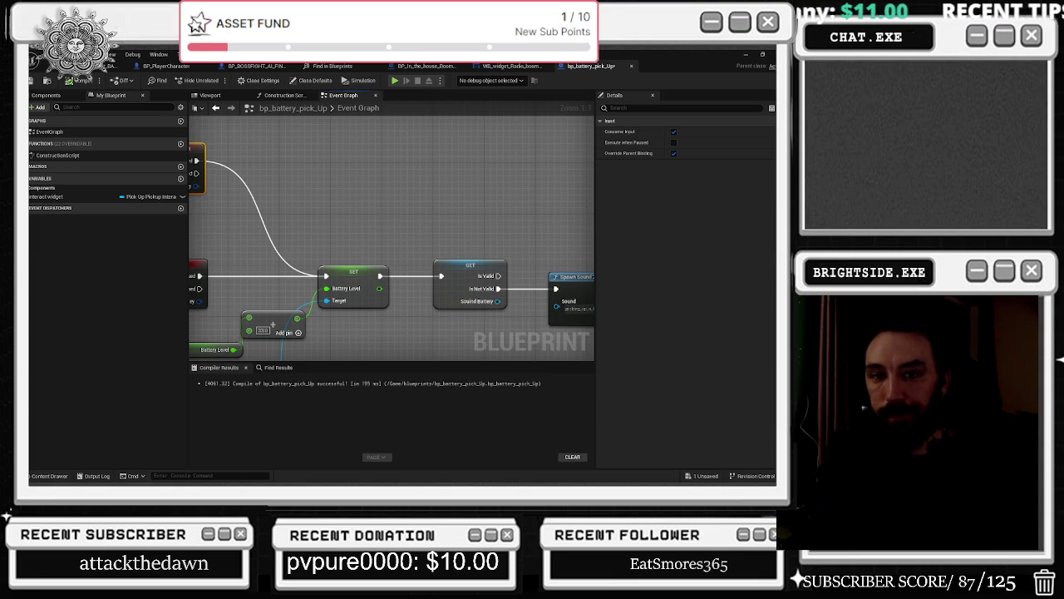
- Focus the HouseProject_BASIC level view on the selected wall, then show the WB_widget_Radio_boombox designer
scroll(435, 236, down, 2)
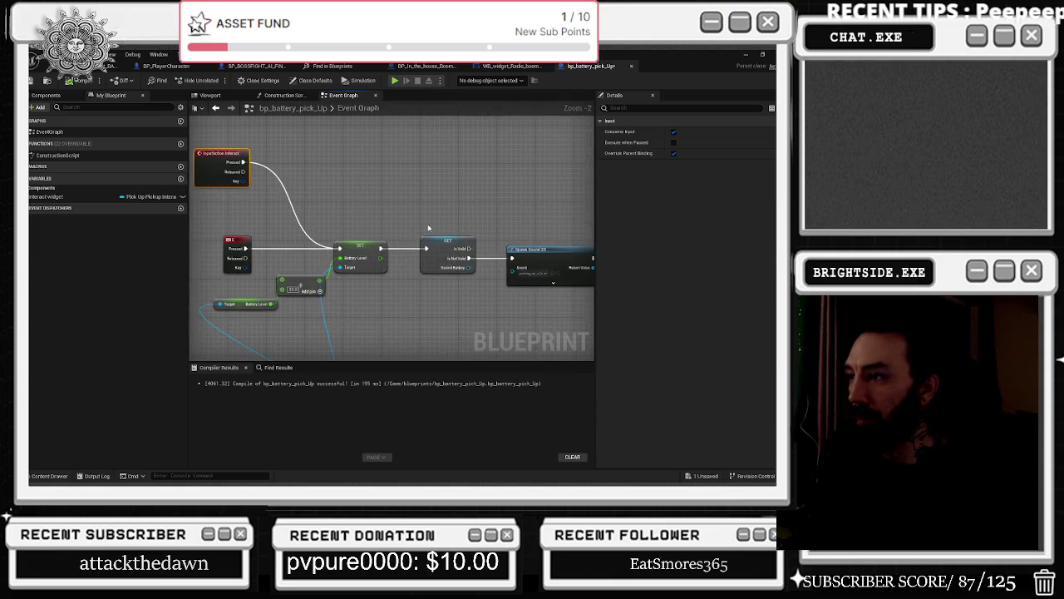
drag(482, 287, 344, 274)
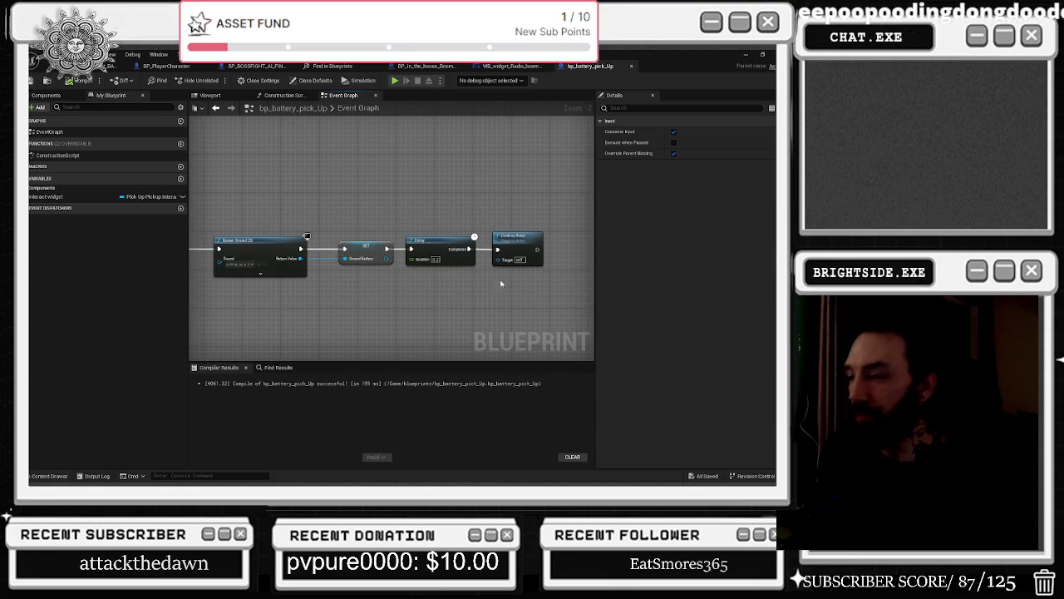
scroll(500, 281, down, 3)
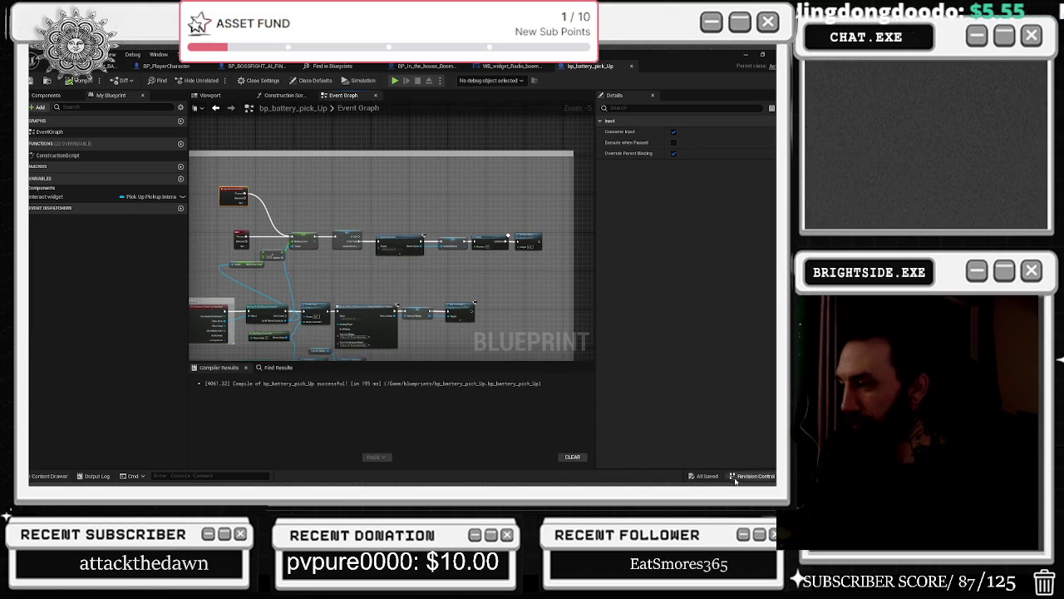
scroll(488, 306, up, 4)
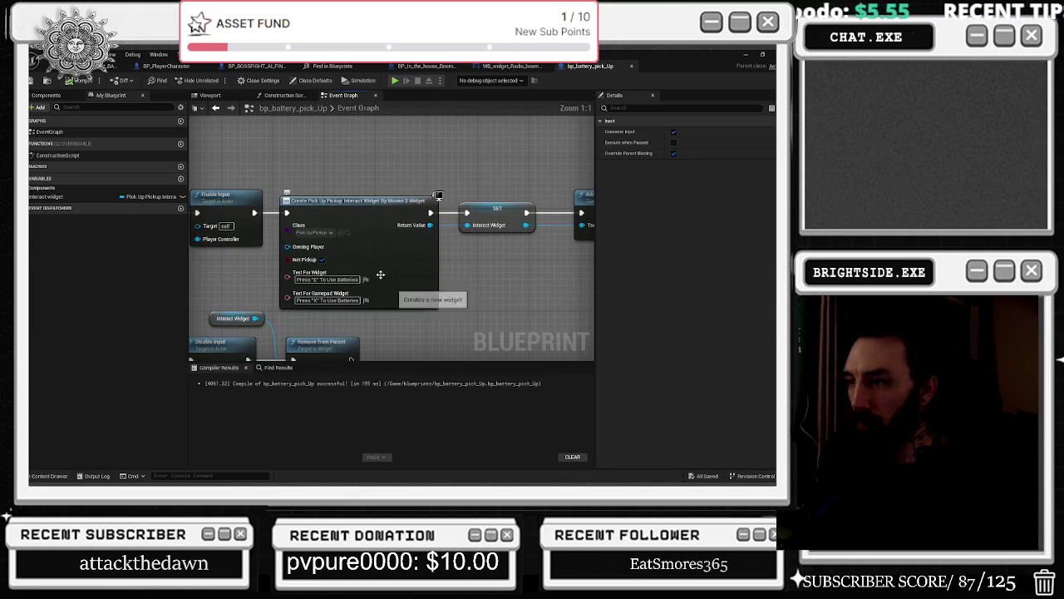
click(91, 66)
key(f)
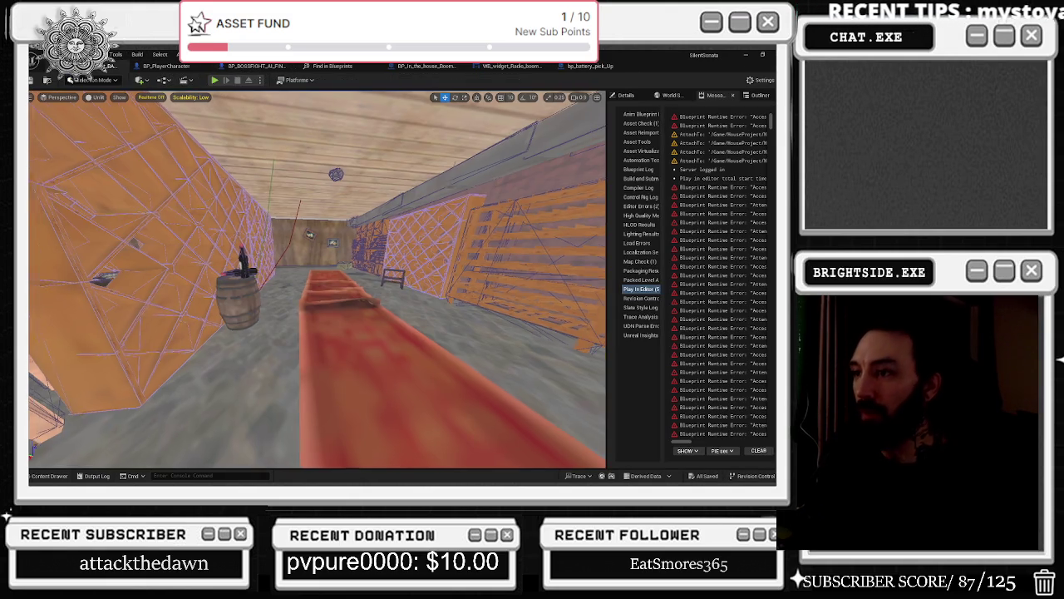
click(511, 66)
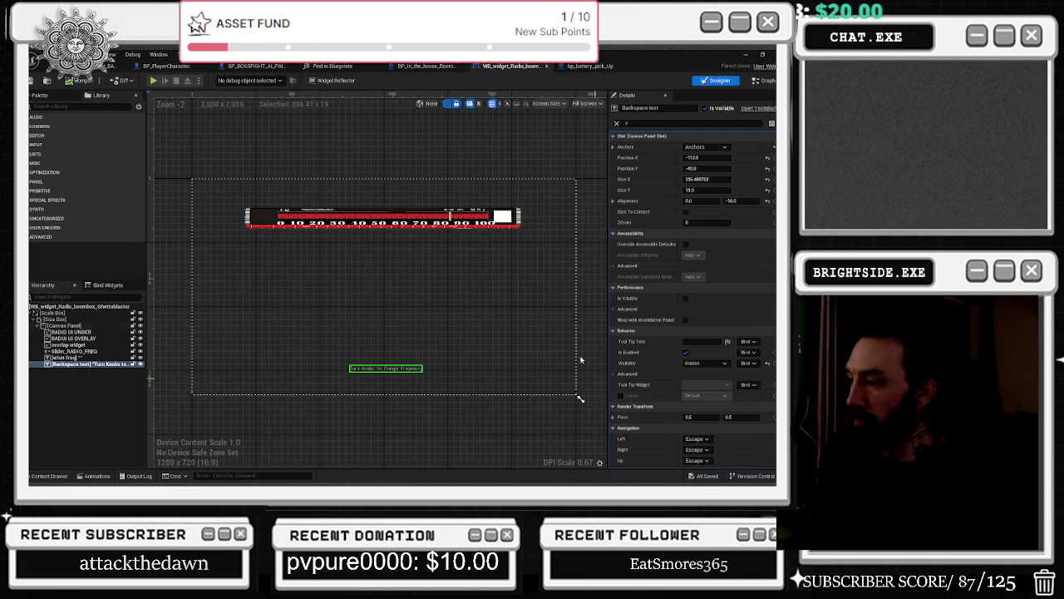
- Close the radio widget and locate the boombox's overlap event, Enable Input and Create Widget nodes
click(547, 66)
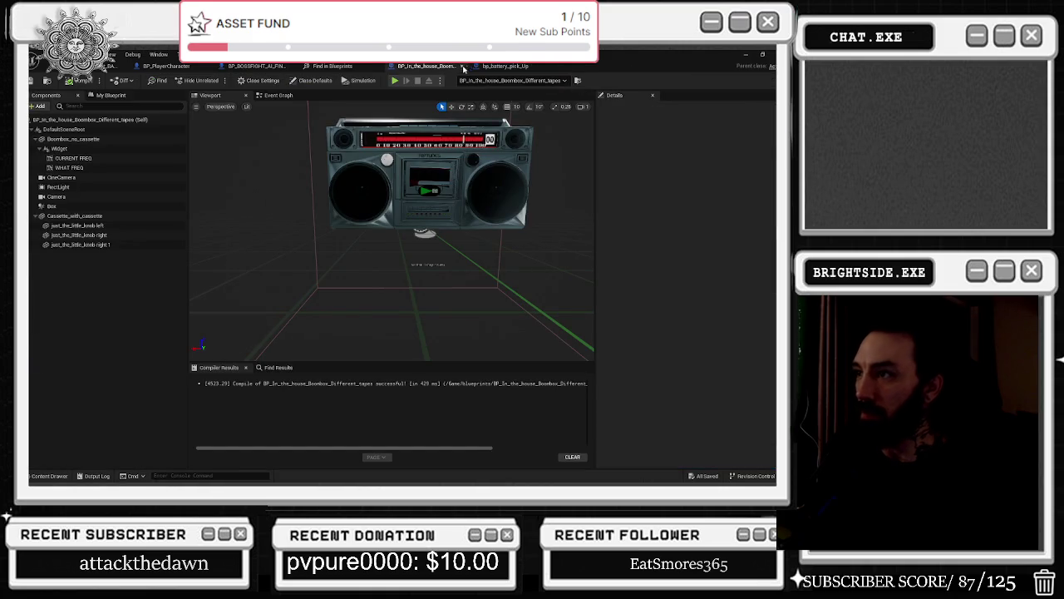
drag(426, 112, 480, 154)
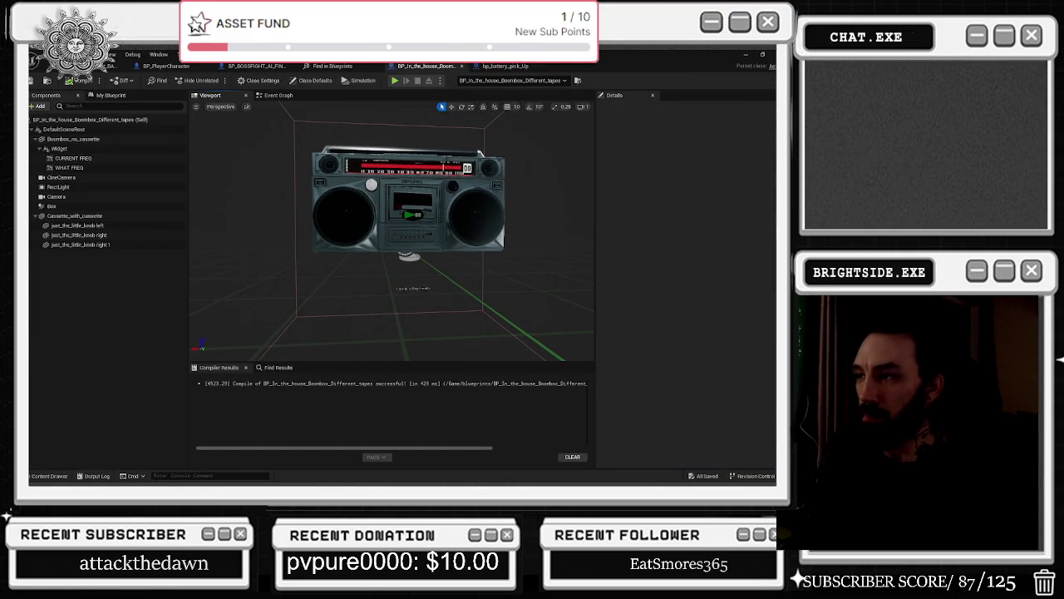
click(278, 95)
scroll(572, 149, down, 4)
scroll(380, 242, up, 9)
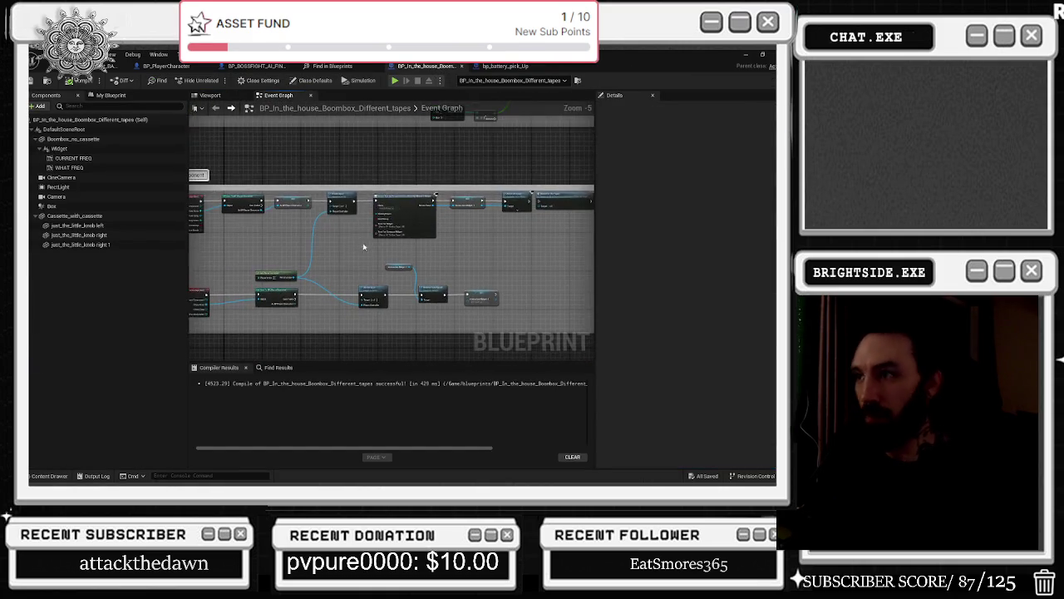
drag(333, 268, 471, 268)
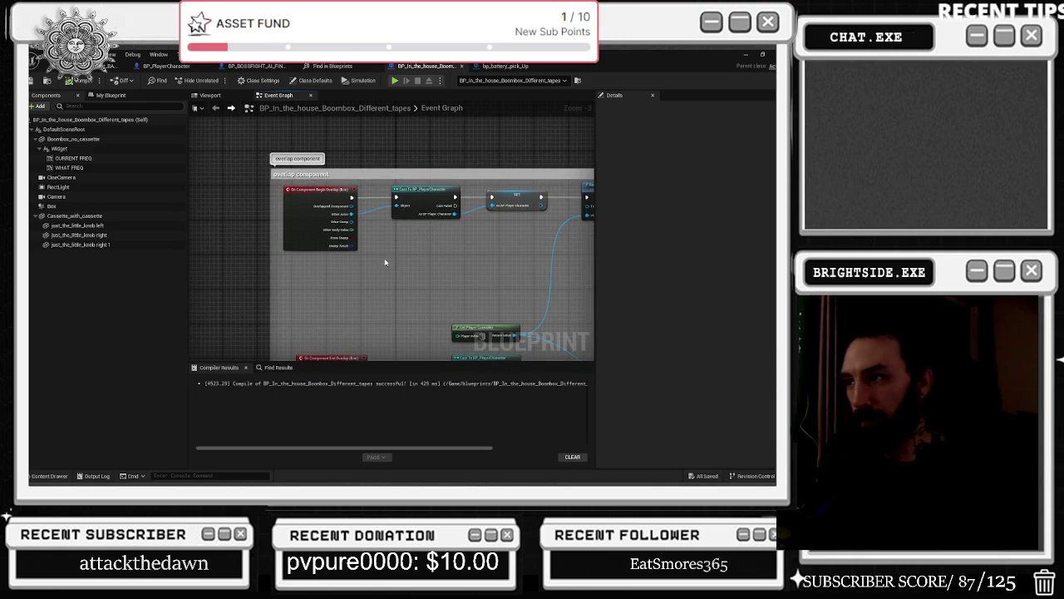
drag(415, 249, 316, 209)
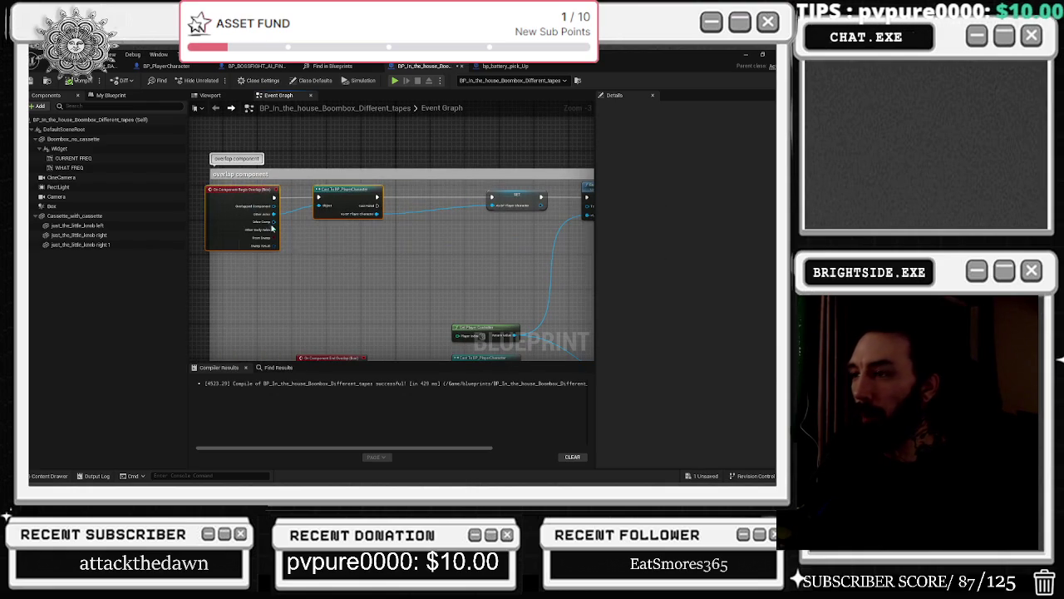
drag(244, 211, 57, 212)
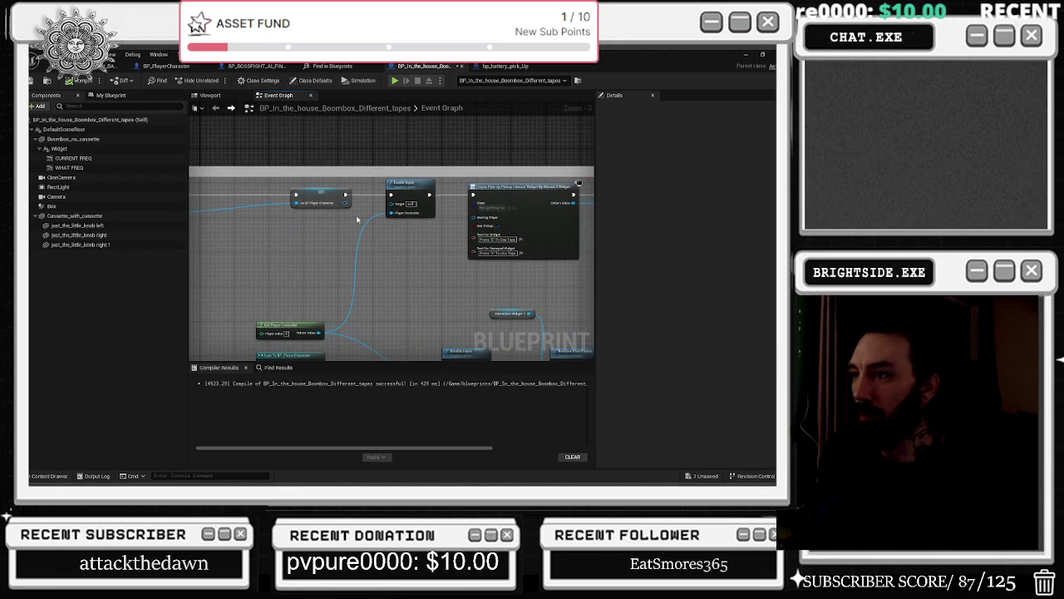
drag(352, 219, 287, 232)
drag(364, 246, 438, 233)
- Shift the Create Widget, Set and Add to Viewport chain right to make room
drag(390, 316, 346, 316)
drag(235, 277, 595, 194)
mouse_move(336, 211)
mouse_down()
mouse_move(474, 214)
mouse_move(440, 211)
mouse_up()
drag(266, 200, 295, 208)
click(295, 214)
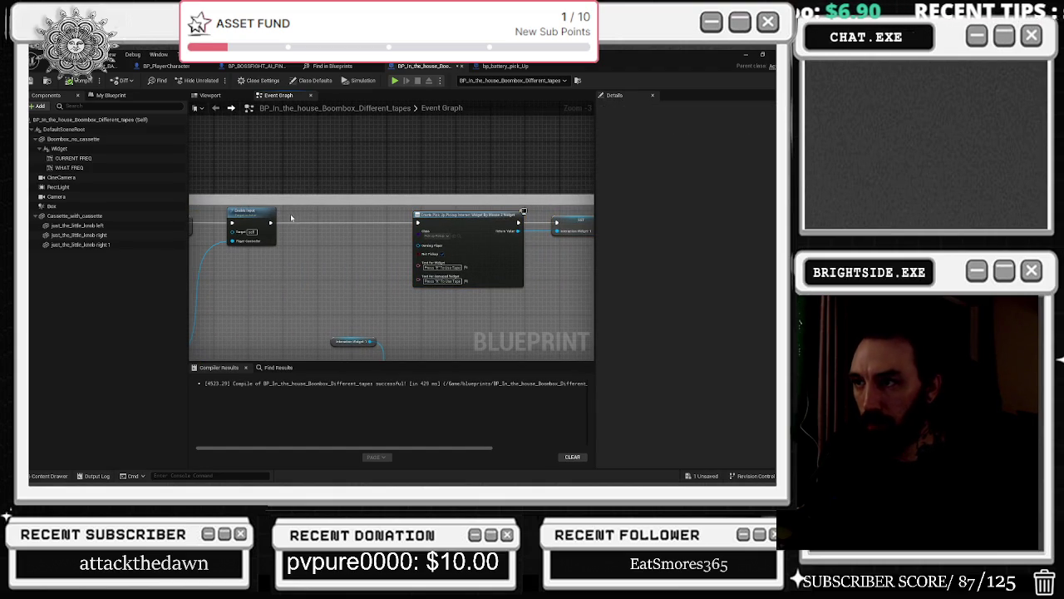
- Insert a Branch after Enable Input, wire the widget creation to it, and use Is Playing as its condition
scroll(291, 218, up, 2)
click(331, 249)
mouse_move(303, 230)
mouse_down()
mouse_move(393, 262)
mouse_move(358, 231)
mouse_move(375, 234)
mouse_up()
drag(306, 230, 389, 227)
click(388, 158)
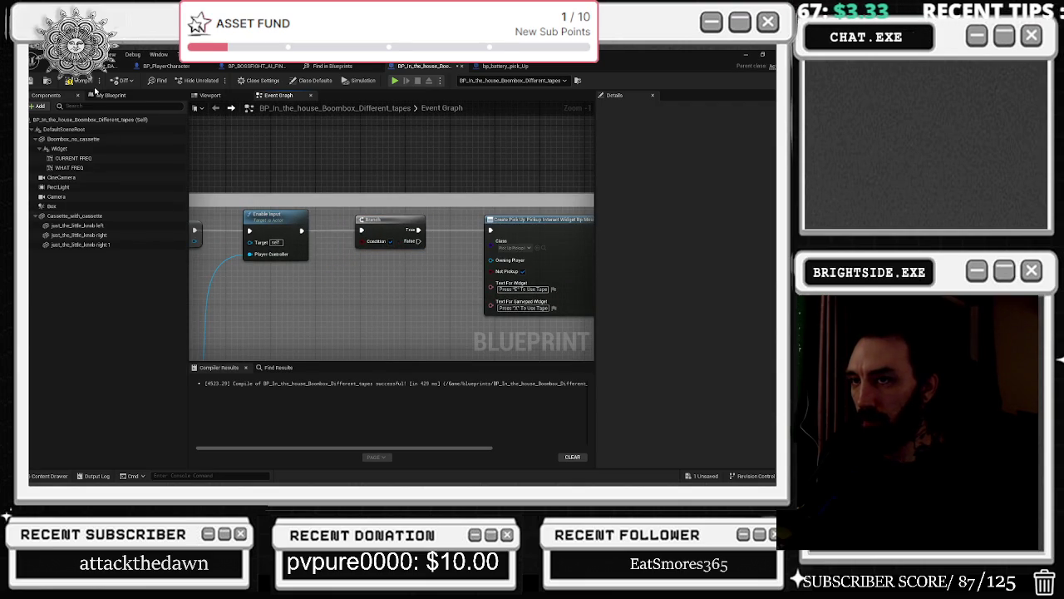
click(111, 94)
mouse_move(40, 196)
mouse_down()
mouse_move(308, 304)
mouse_move(293, 300)
mouse_move(328, 288)
mouse_move(363, 241)
mouse_move(408, 253)
mouse_move(412, 239)
mouse_up()
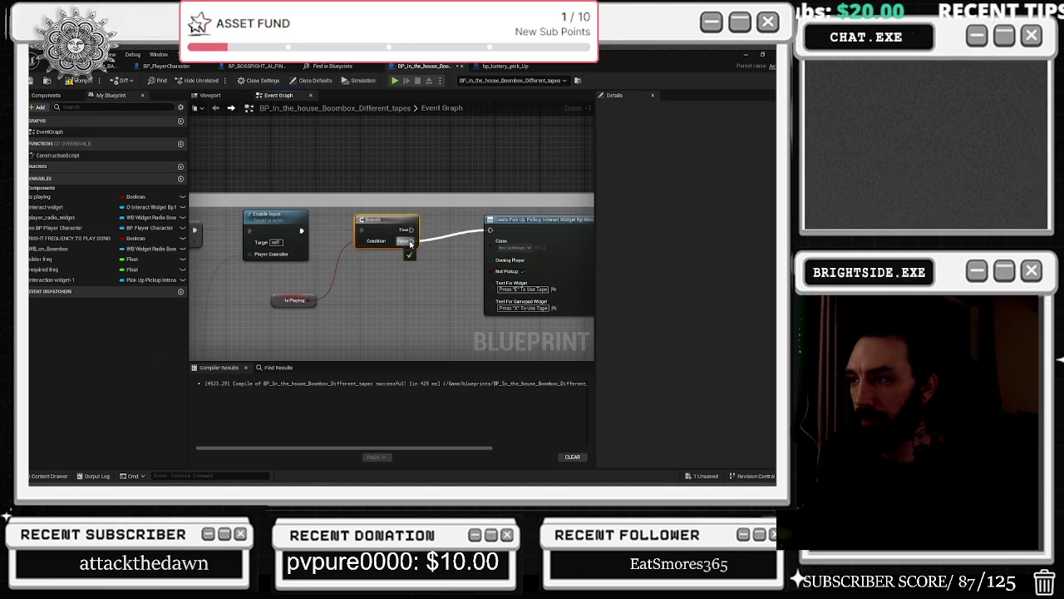
scroll(295, 247, down, 5)
click(298, 247)
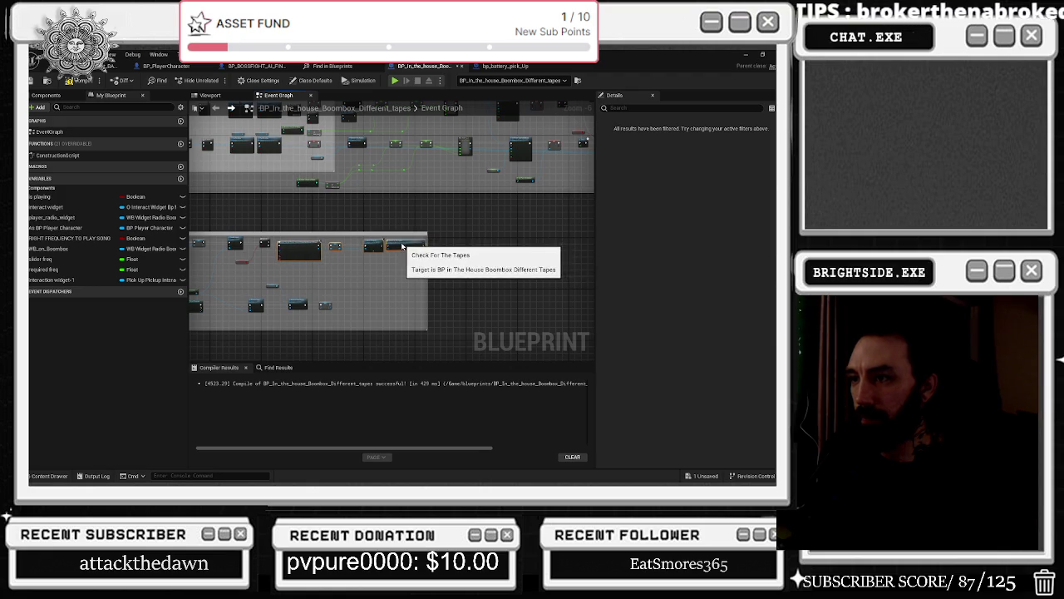
- Look over Check For The Tapes and the collapsed What Mixer graph's radio widget creation
scroll(407, 245, up, 3)
click(474, 217)
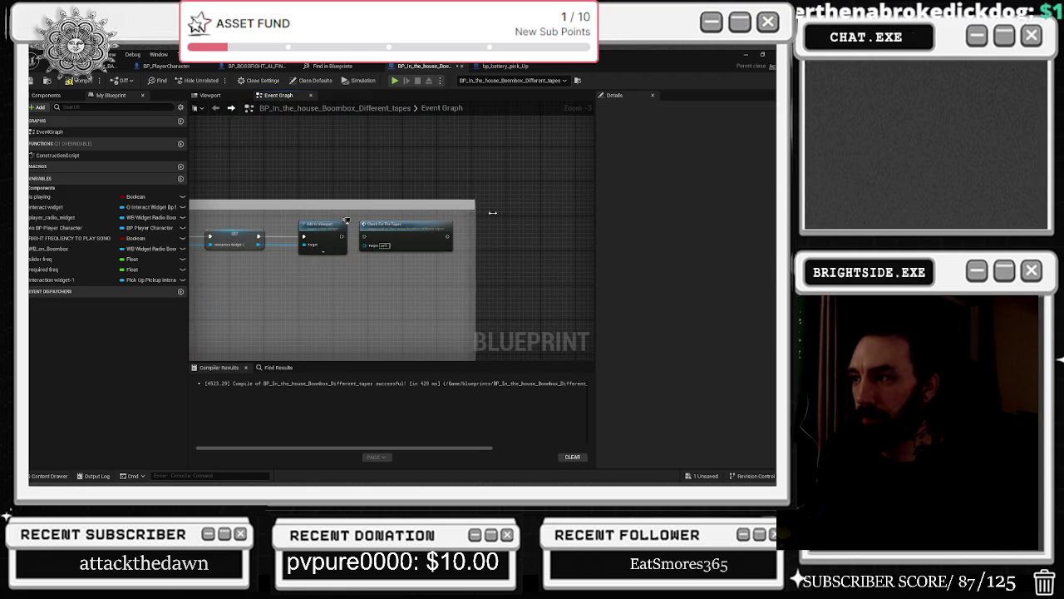
scroll(475, 212, down, 6)
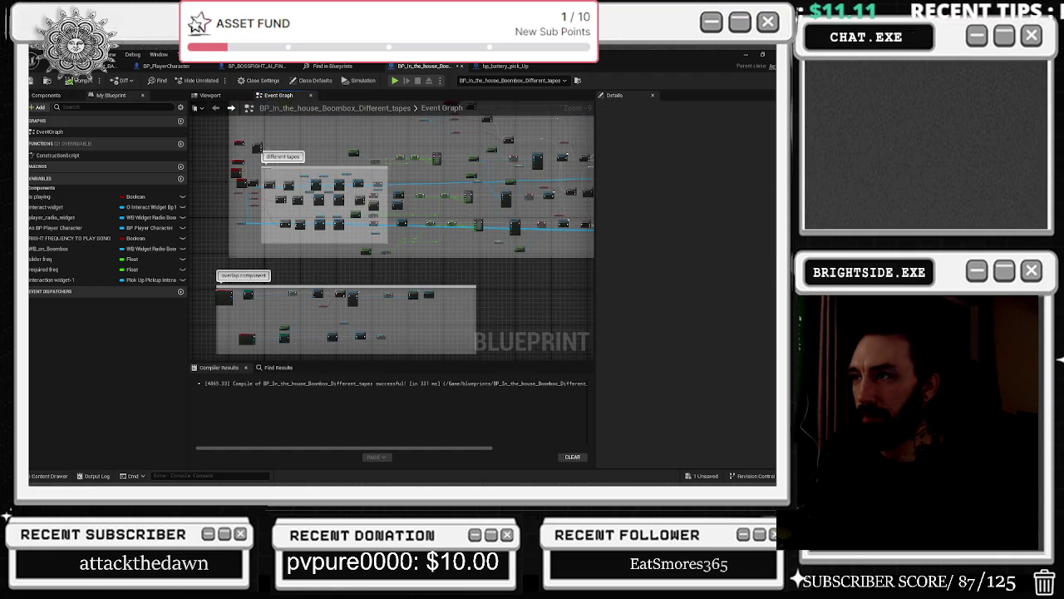
scroll(404, 236, up, 3)
scroll(404, 235, up, 2)
double_click(294, 197)
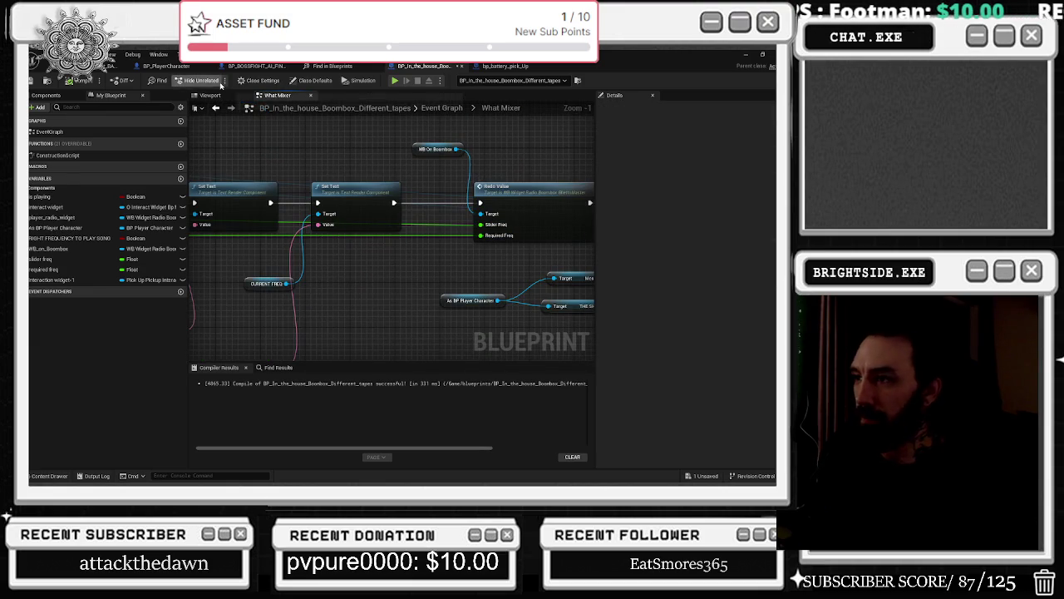
drag(349, 150, 552, 230)
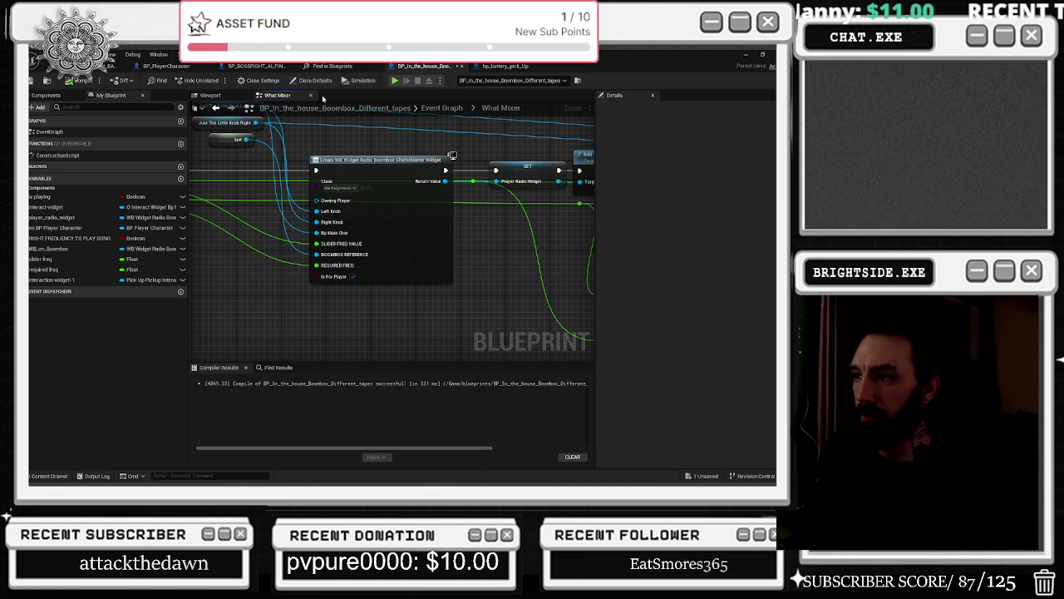
- Save and close the boombox blueprint, ending on the bp_battery_pick_Up tab
click(216, 109)
scroll(486, 238, down, 6)
click(32, 81)
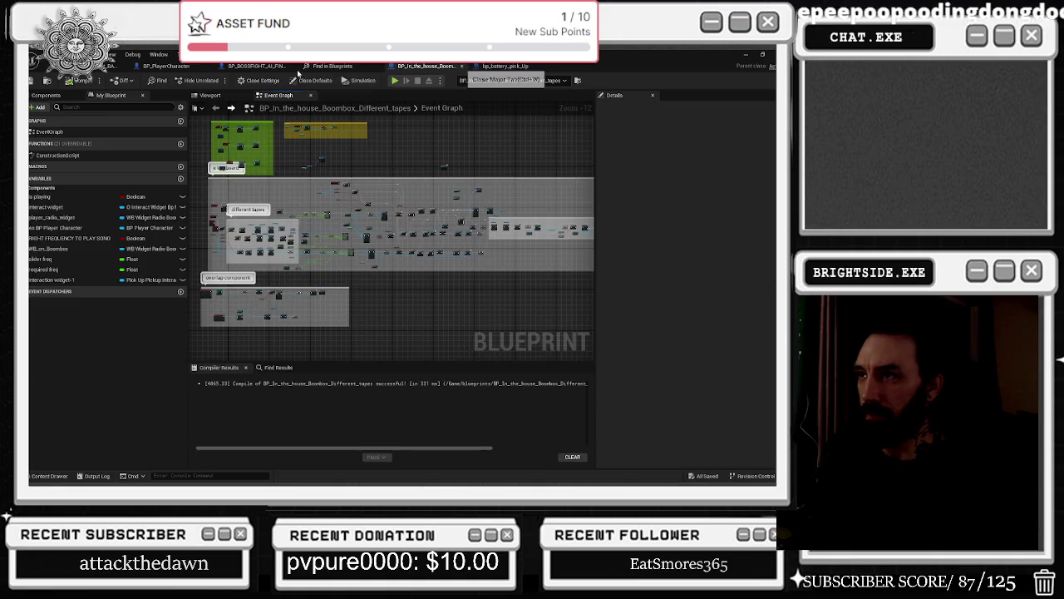
key(ctrl+w)
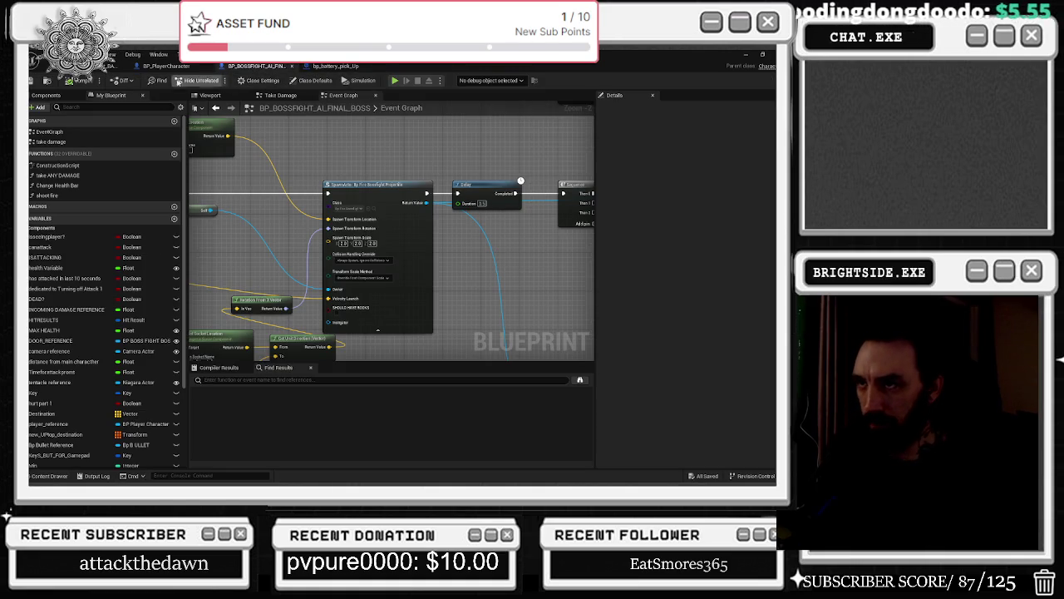
click(163, 66)
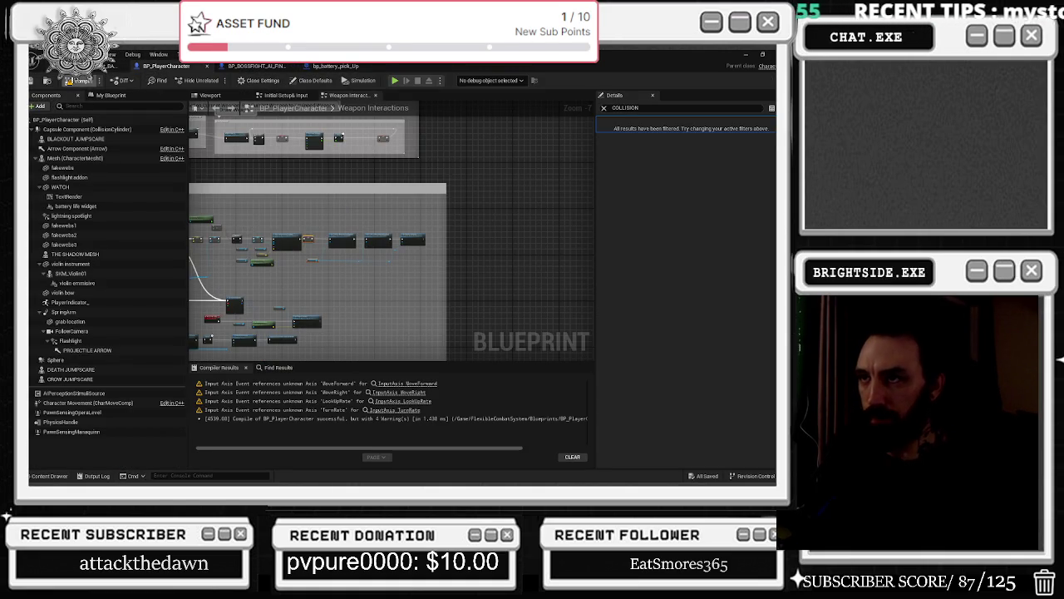
click(264, 69)
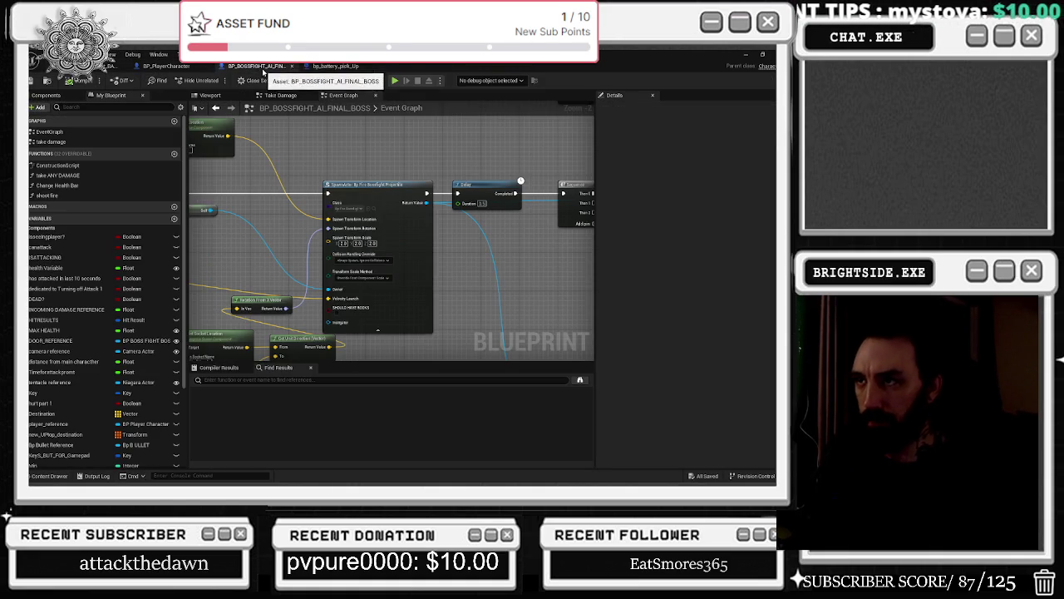
click(358, 66)
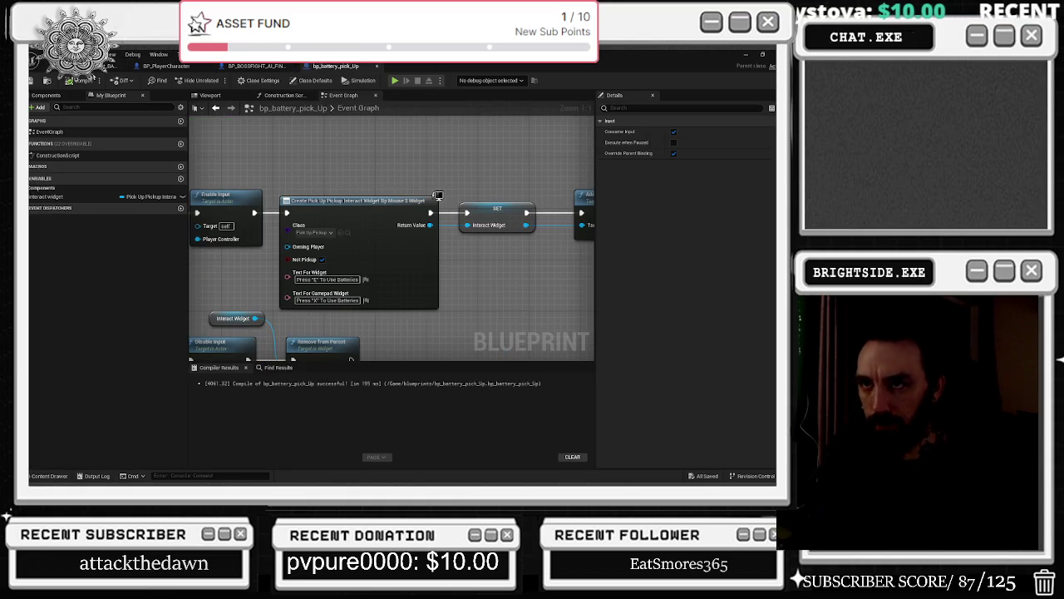
- Save the HouseProject_BASIC map and close the bp_battery_pick_Up blueprint tab
click(108, 66)
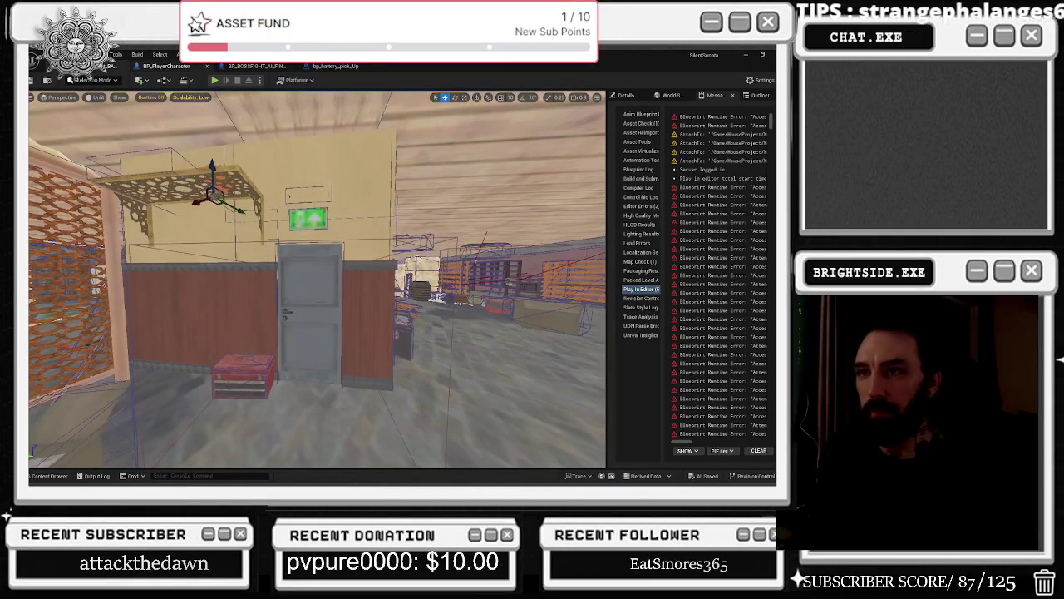
click(33, 80)
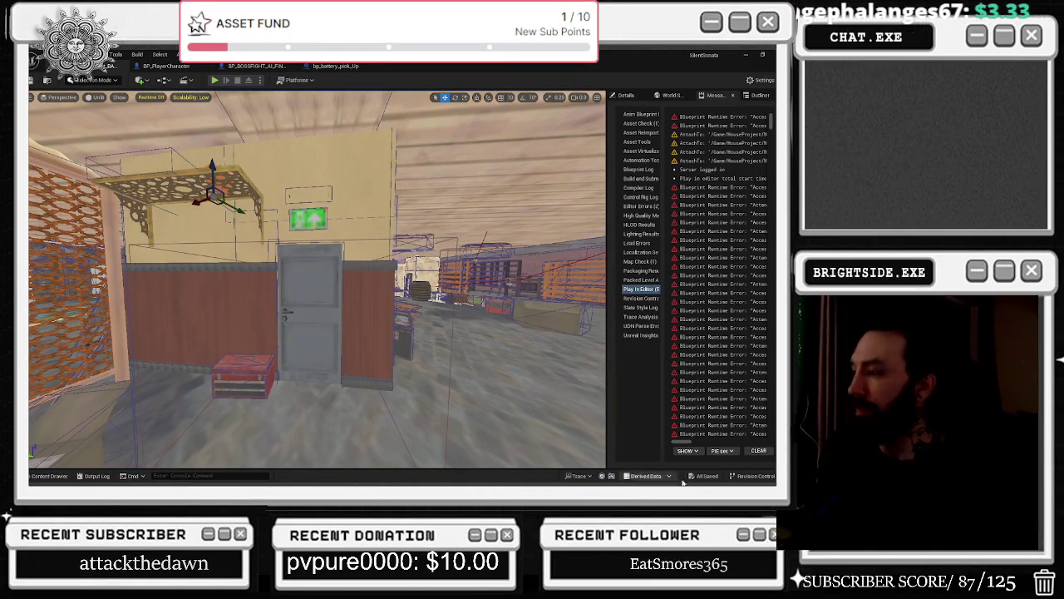
click(353, 68)
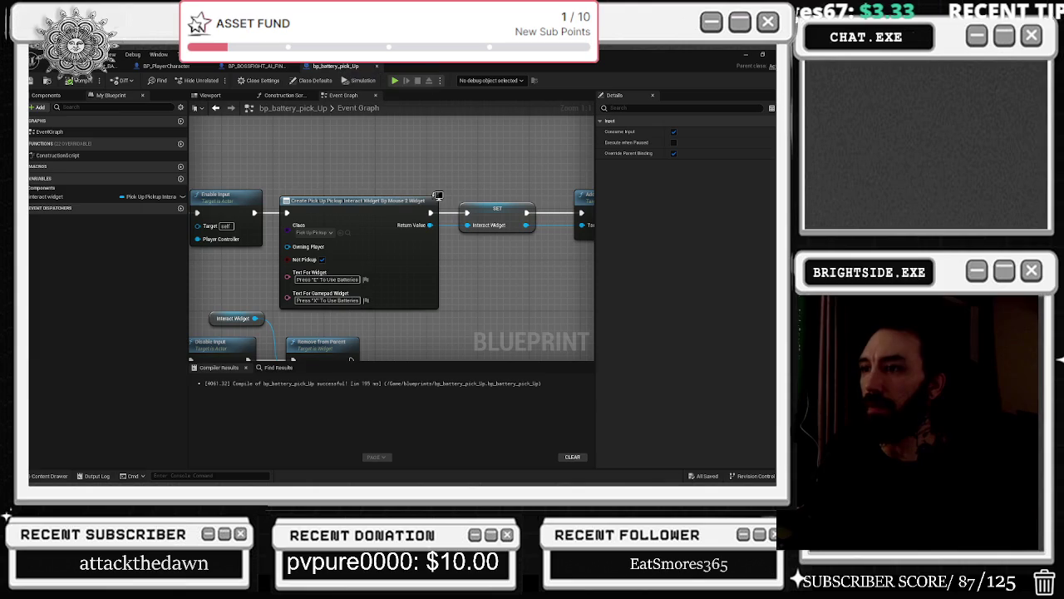
click(377, 67)
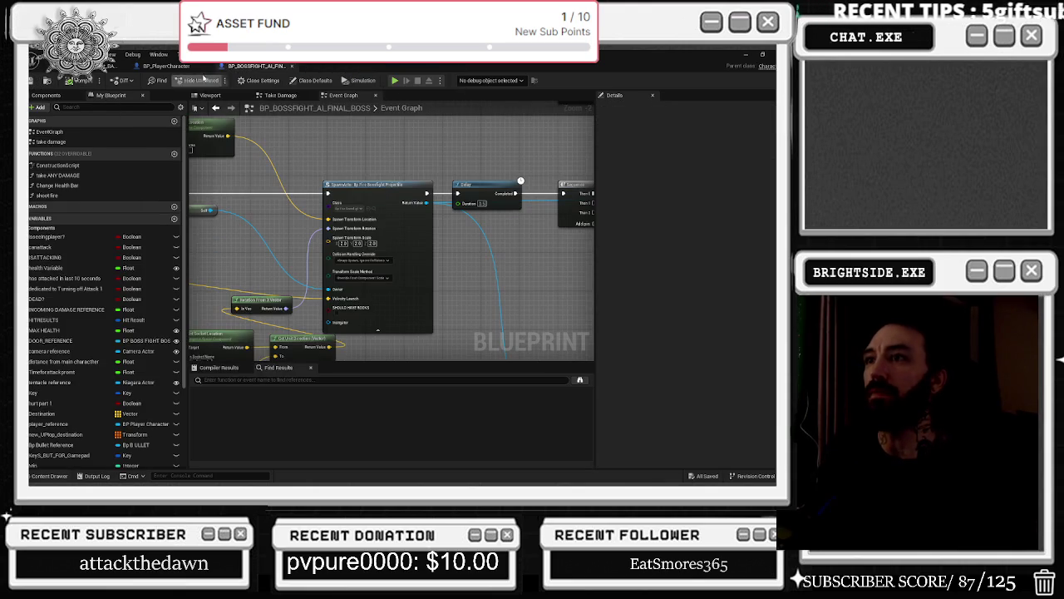
- Move the Get Socket Location node up-right, save the final boss blueprint, and return to the level
drag(304, 193, 429, 179)
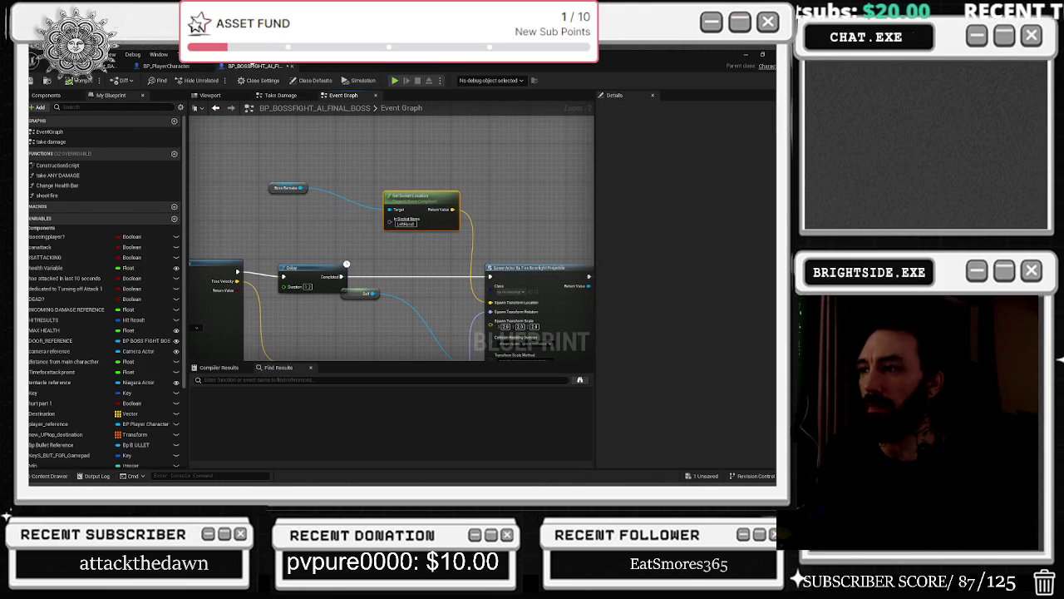
click(210, 95)
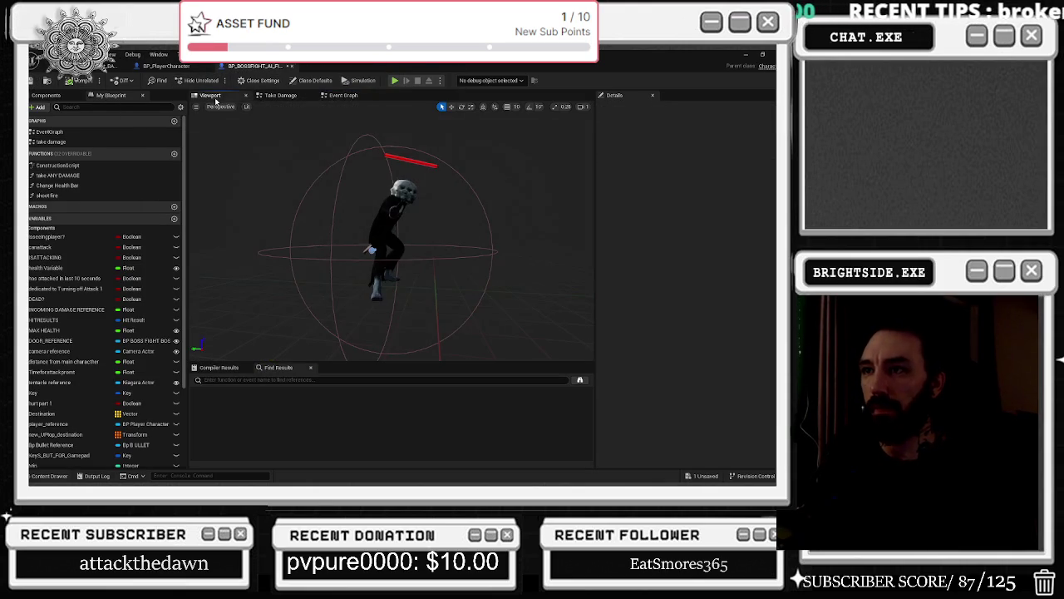
key(ctrl+s)
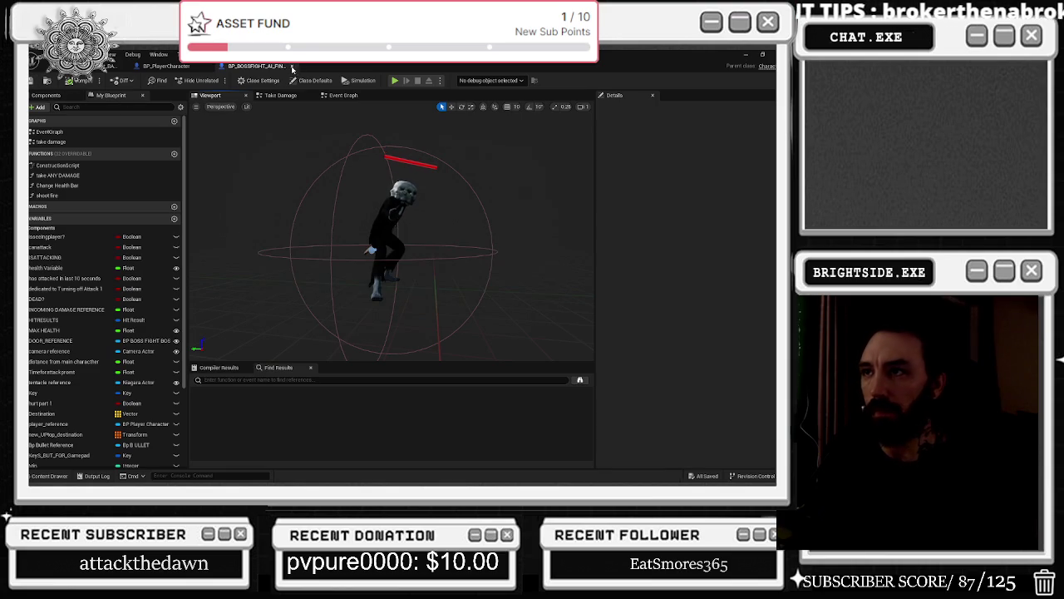
click(110, 66)
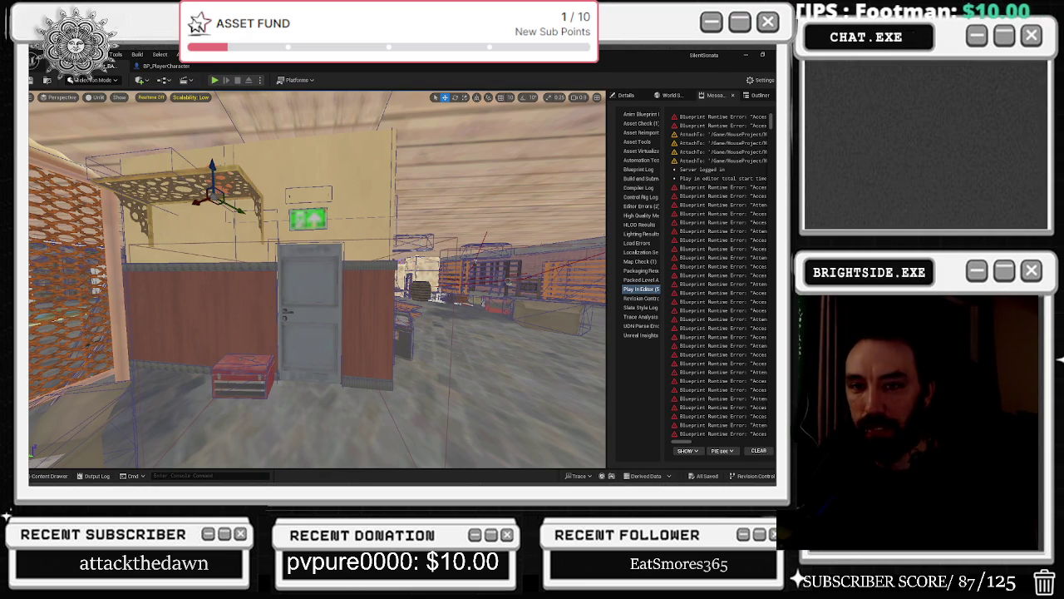
- Toggle realtime rendering on and back off, then fly the camera to the chessboard dining table
key(ctrl+r)
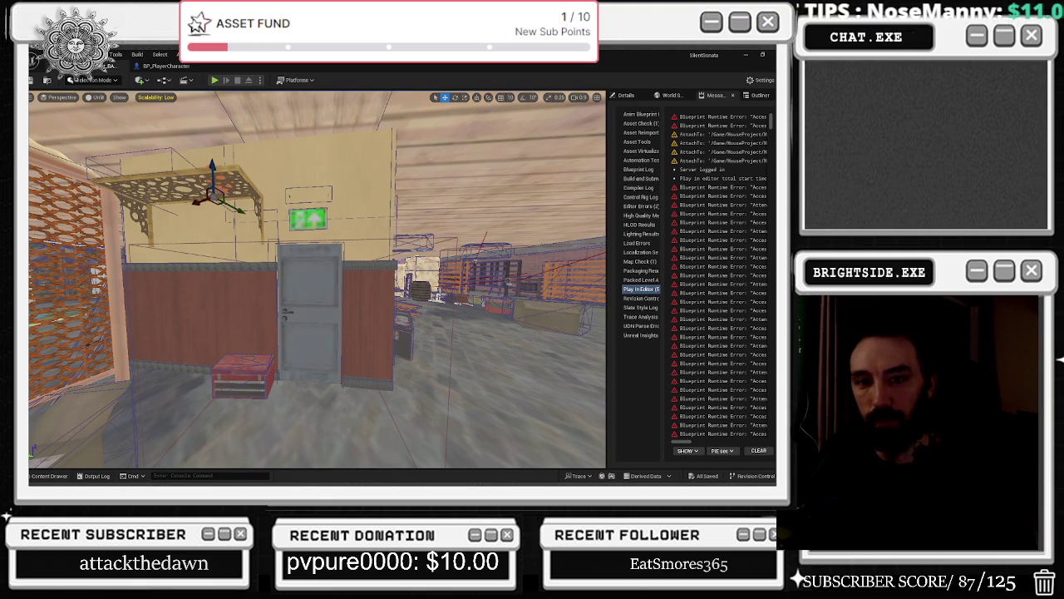
key(ctrl+r)
drag(345, 332, 346, 299)
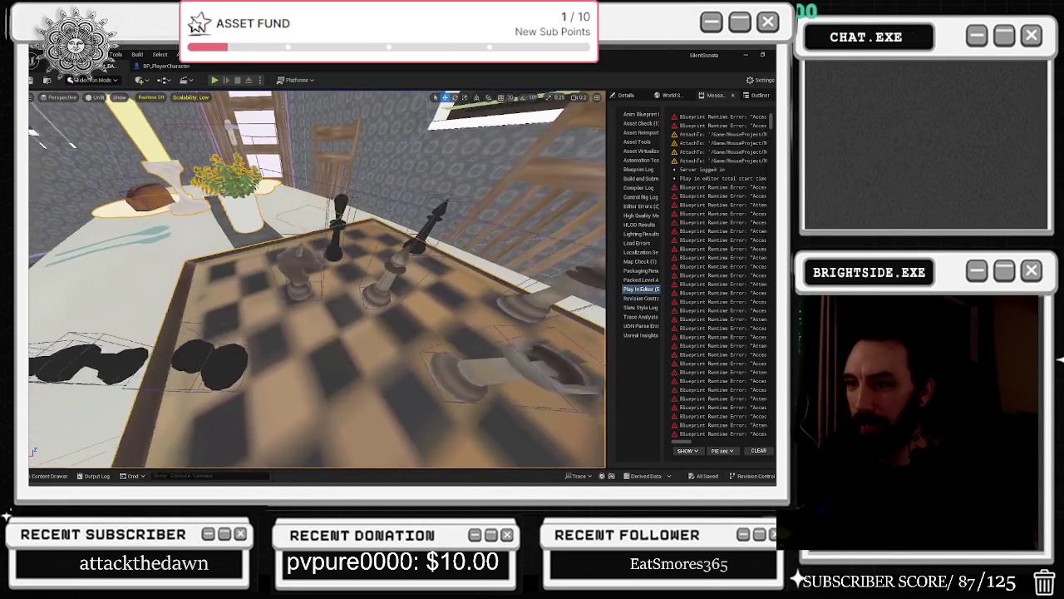
key(ctrl+b)
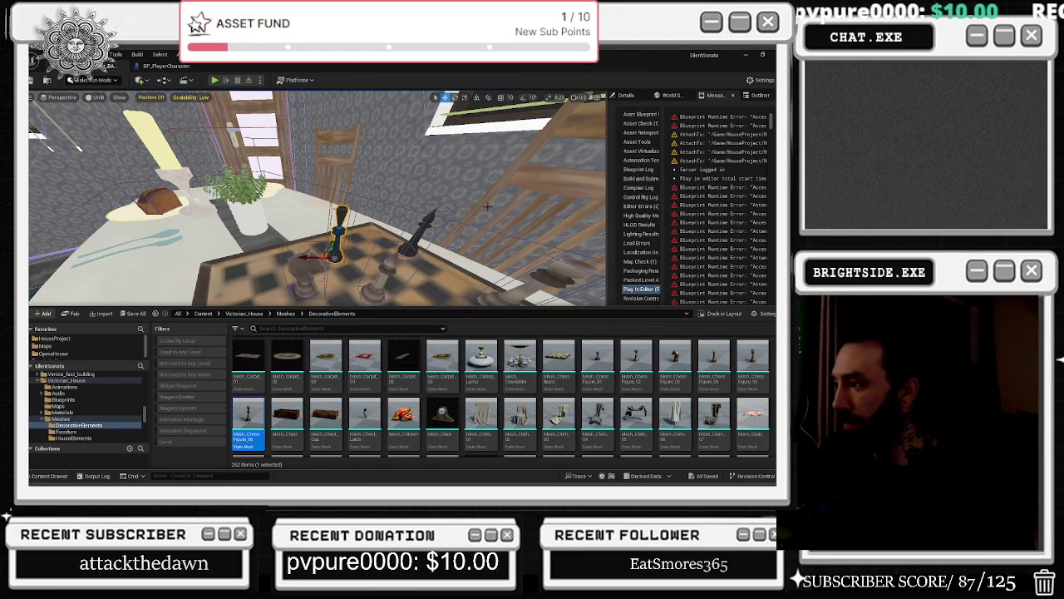
mouse_move(463, 213)
mouse_down()
mouse_move(457, 197)
mouse_move(454, 216)
mouse_move(437, 218)
mouse_move(465, 223)
mouse_up()
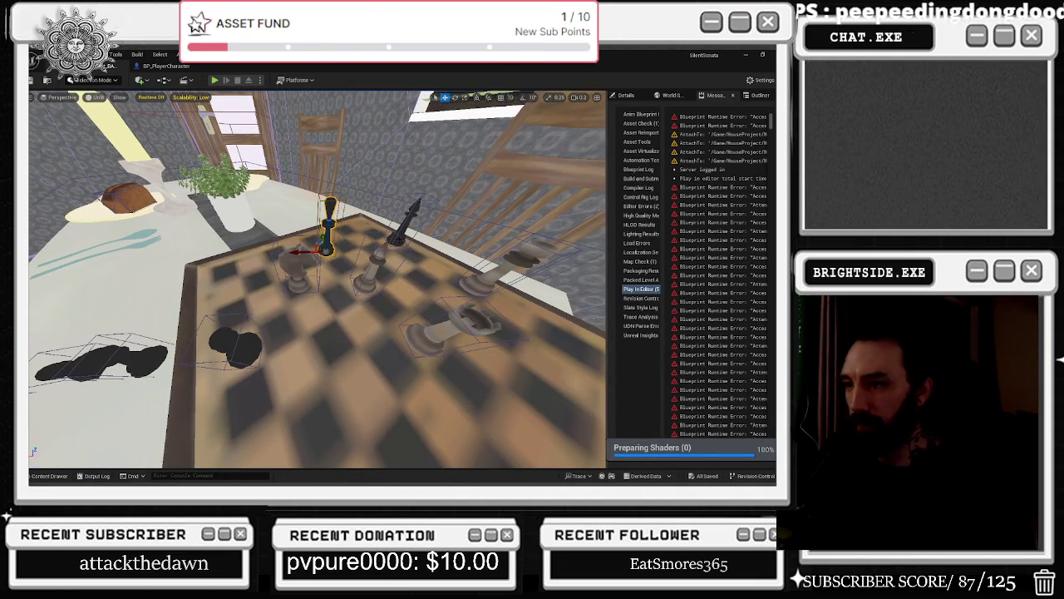
drag(411, 288, 426, 291)
mouse_move(389, 239)
mouse_down()
mouse_move(441, 246)
mouse_move(370, 218)
mouse_up()
click(411, 218)
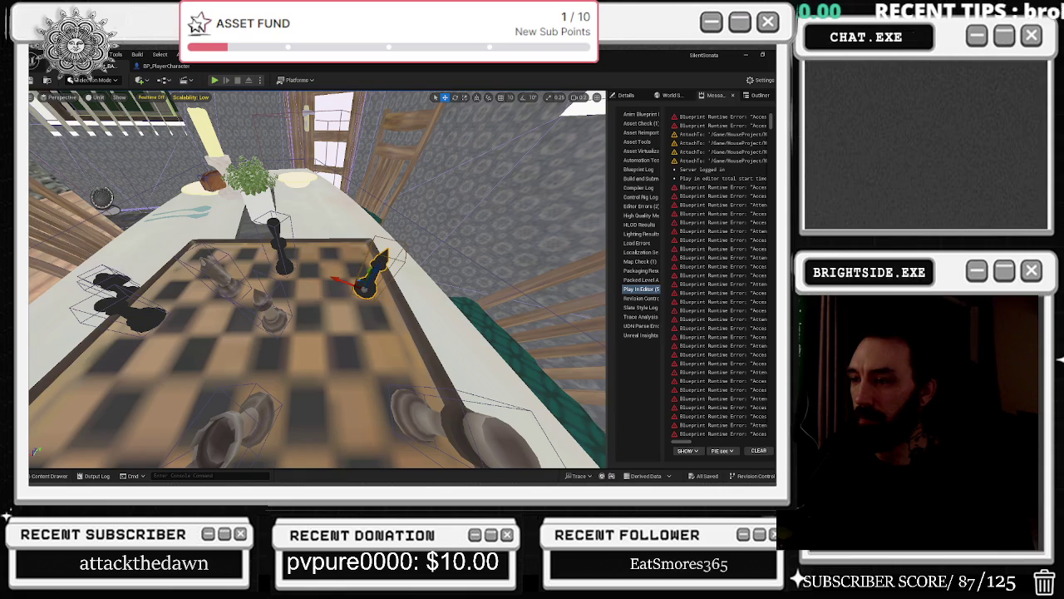
click(247, 413)
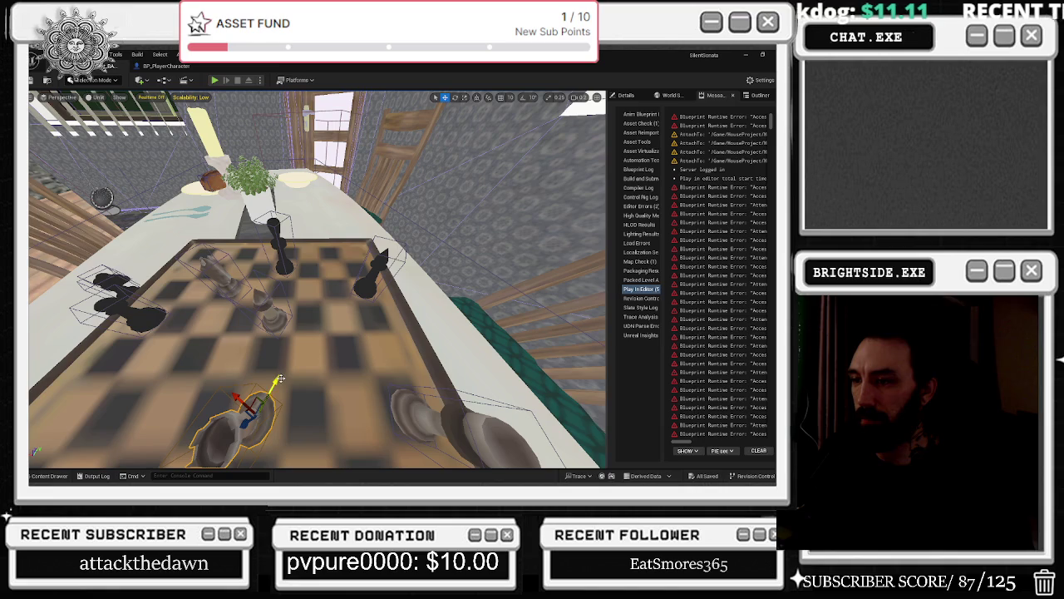
- Rotate the chess piece by about -20 degrees, then swing the view around the chessboard
key(e)
mouse_move(280, 381)
mouse_down()
mouse_move(200, 416)
mouse_move(240, 374)
mouse_move(280, 283)
mouse_up()
key(w)
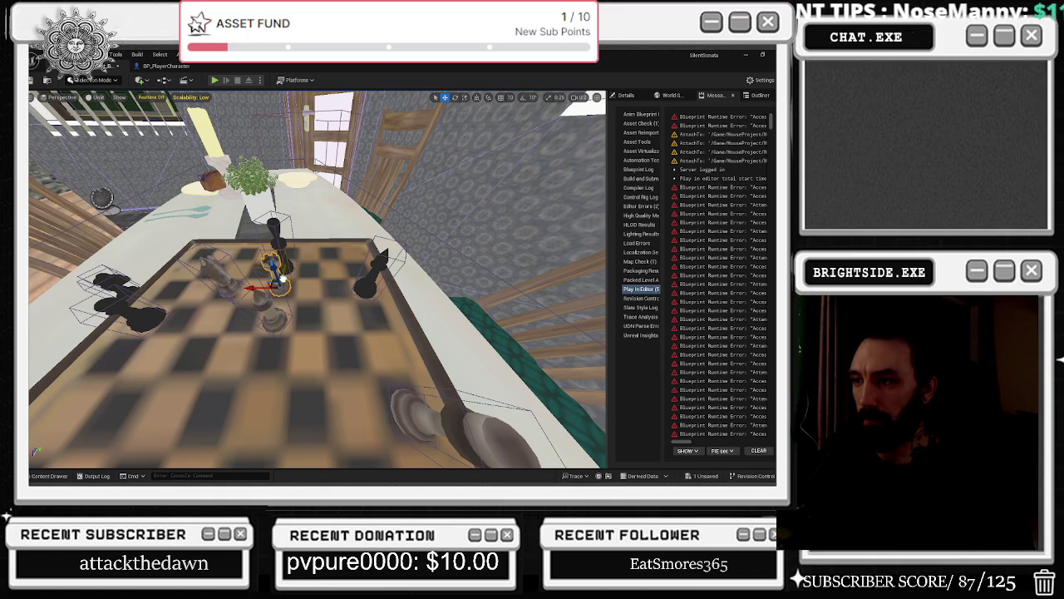
drag(344, 304, 432, 308)
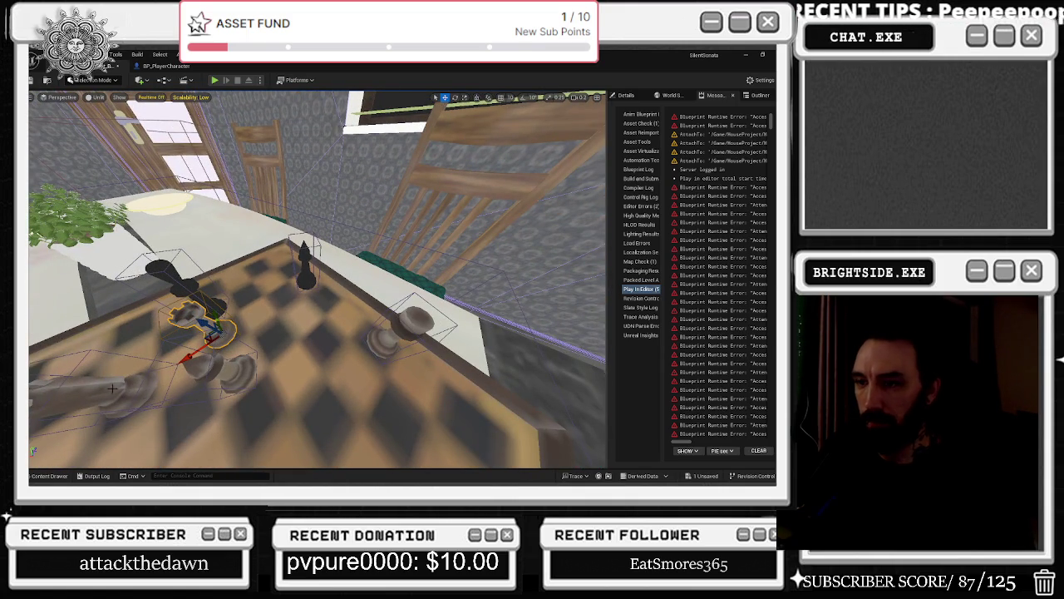
- Turn the lying knight slightly and move it from the board edge to a square near the centre
key(e)
drag(83, 425, 77, 415)
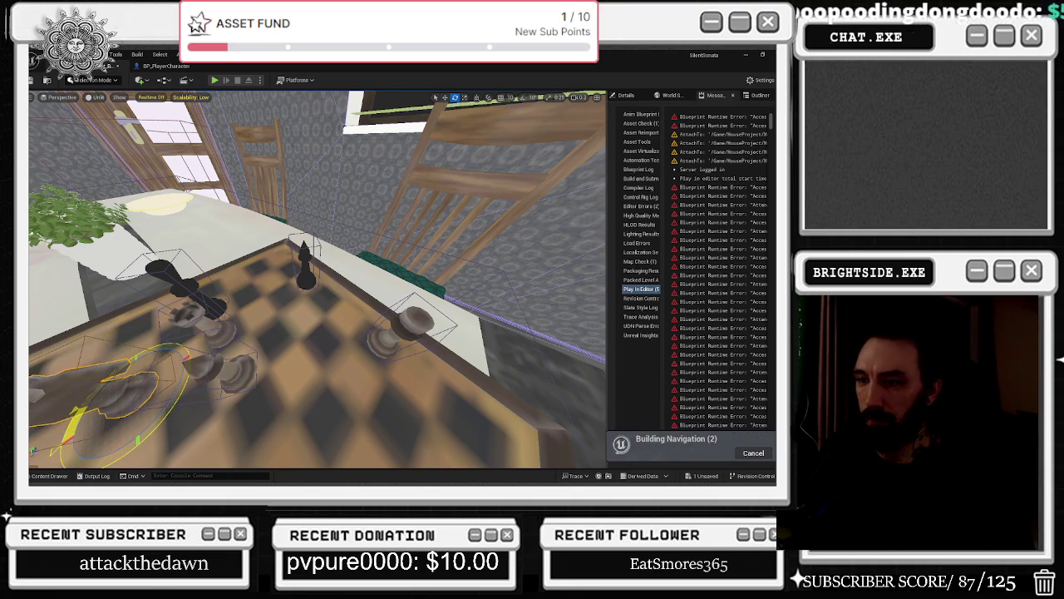
key(w)
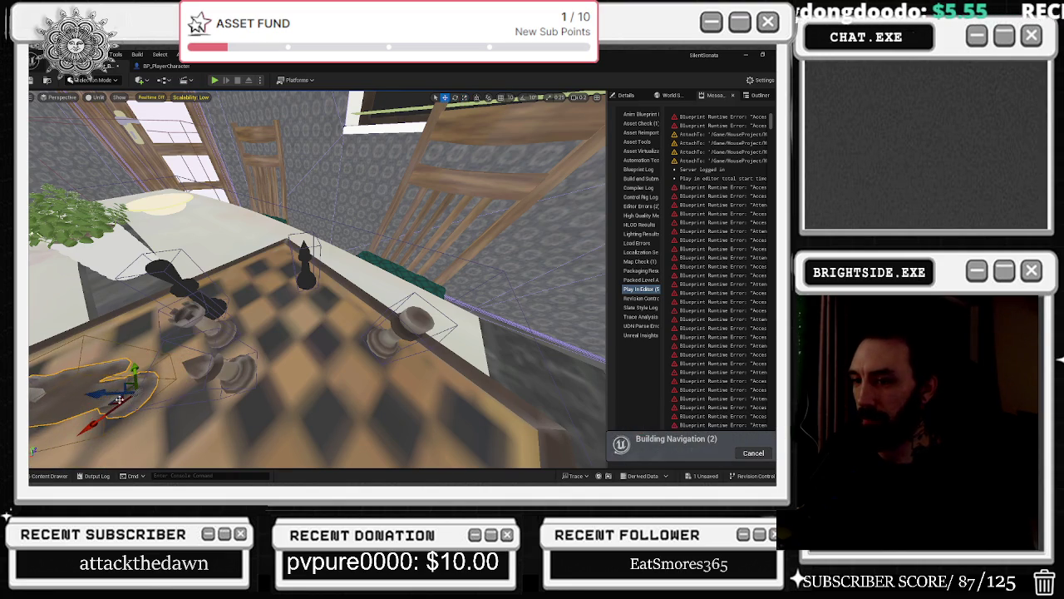
mouse_move(99, 415)
mouse_down()
mouse_move(208, 350)
mouse_move(265, 347)
mouse_up()
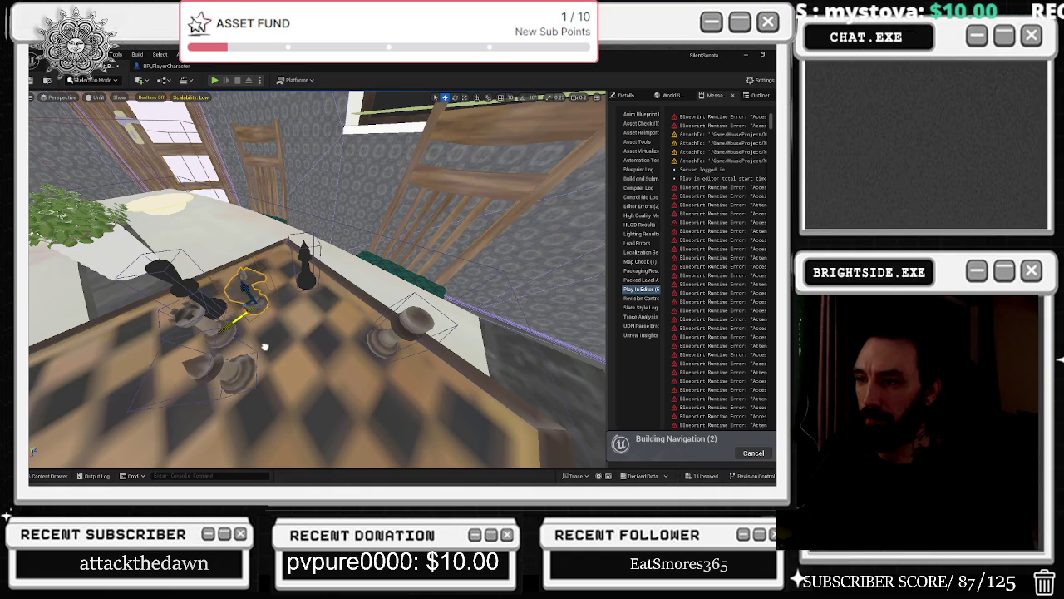
drag(242, 291, 231, 283)
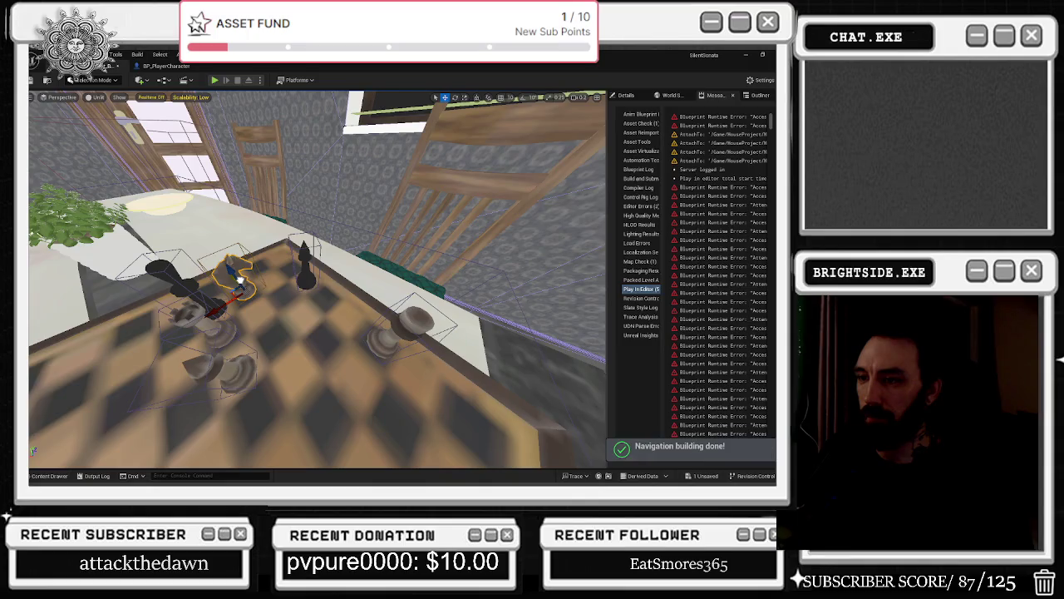
- Undo and redo the knight's move to the centre, then orbit around the chessboard to check it
key(ctrl+z)
drag(329, 304, 287, 266)
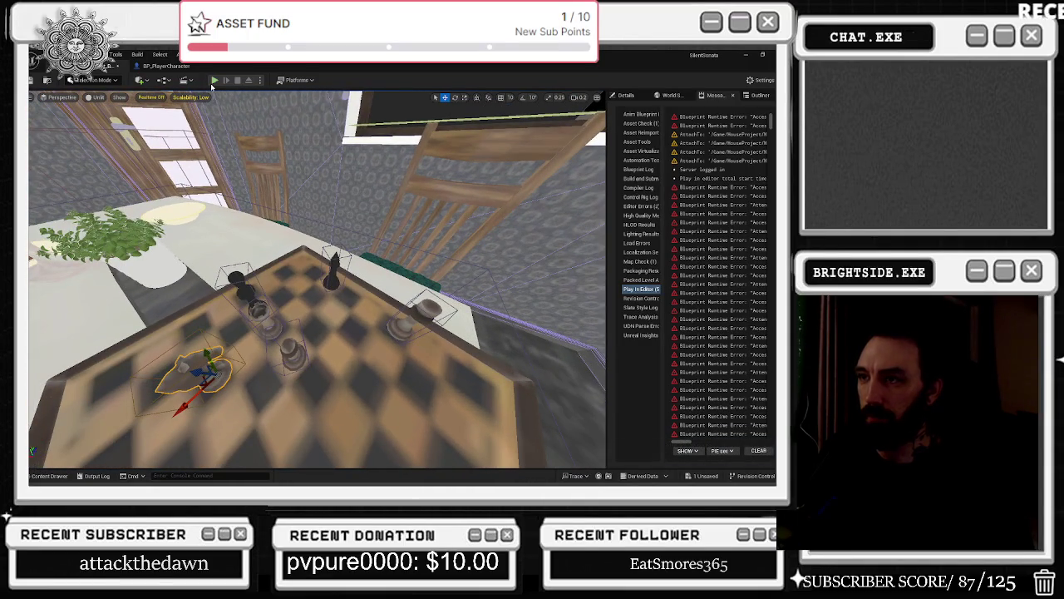
key(ctrl+y)
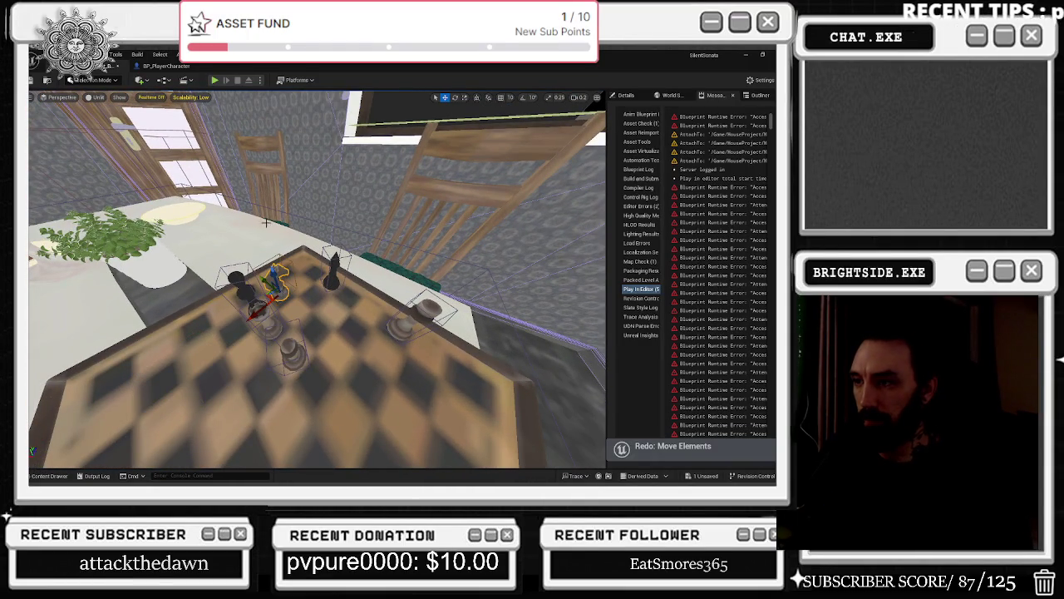
drag(263, 222, 229, 214)
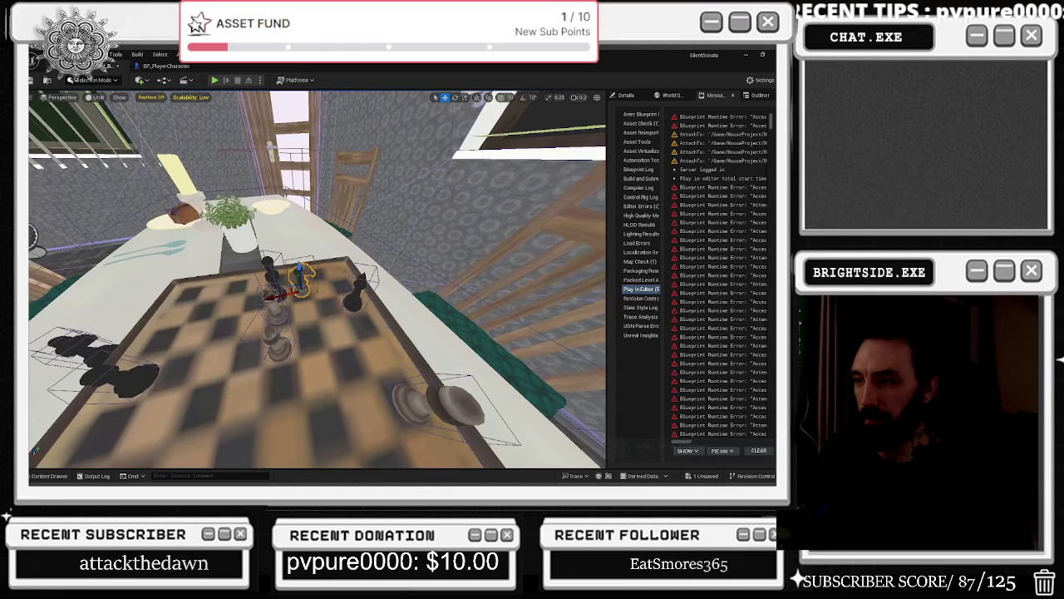
drag(316, 283, 280, 274)
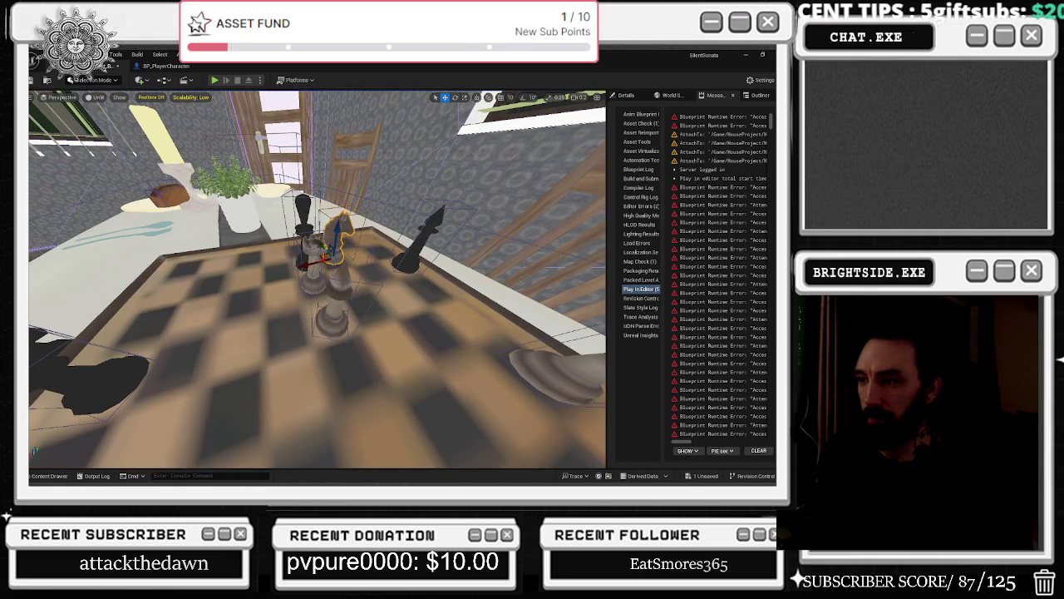
- Select the pawn near the board centre and drag it out to the chessboard's left edge
click(337, 312)
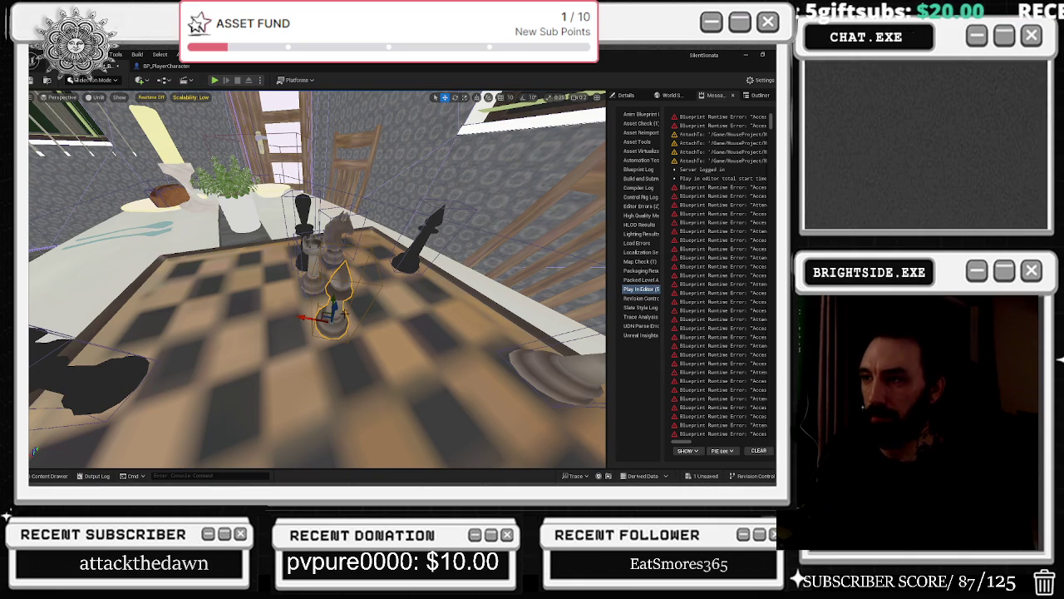
drag(331, 310, 154, 297)
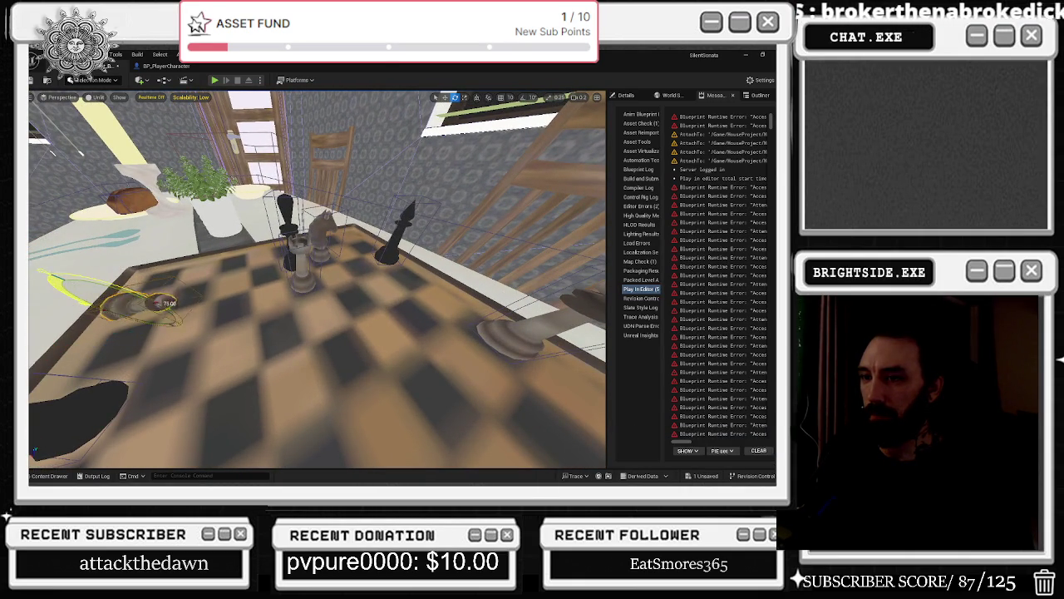
drag(166, 303, 44, 260)
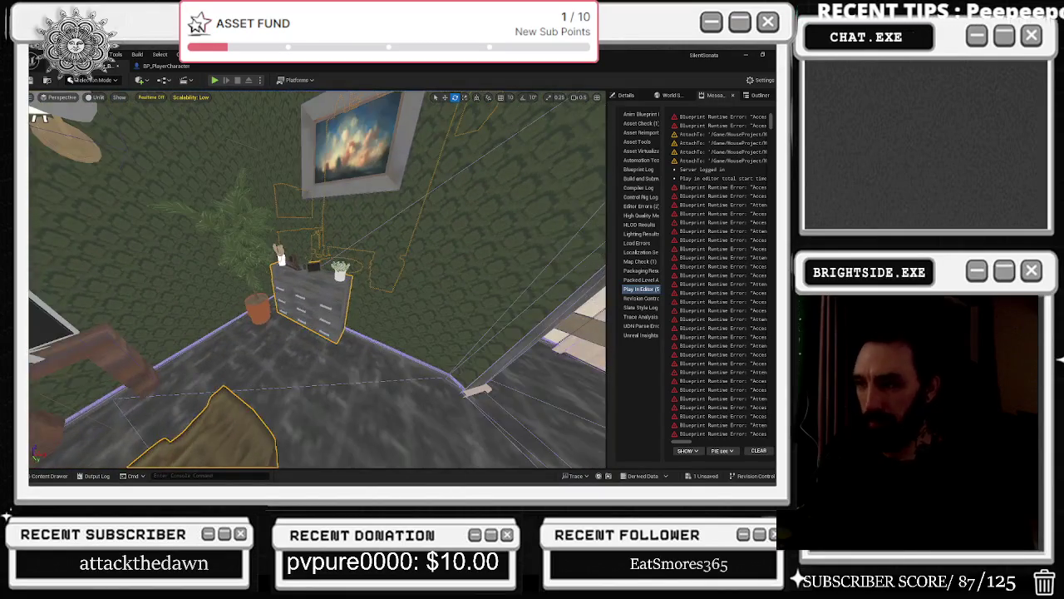
- Move the curbstoneTV2 flat prop from the room's right side onto the left couch and show its properties
key(Escape)
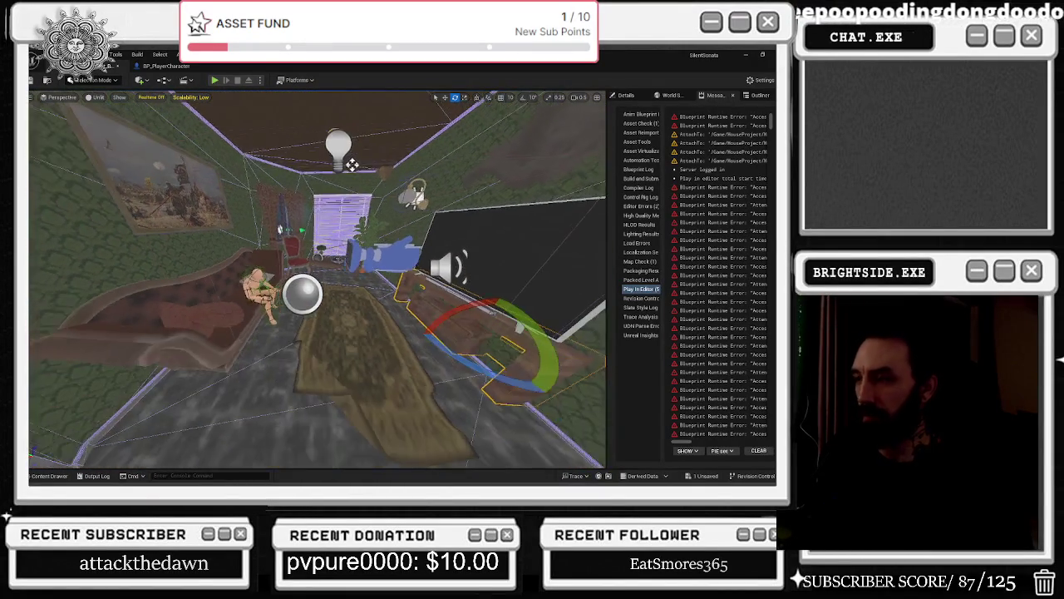
key(w)
drag(464, 331, 465, 335)
key(ctrl+z)
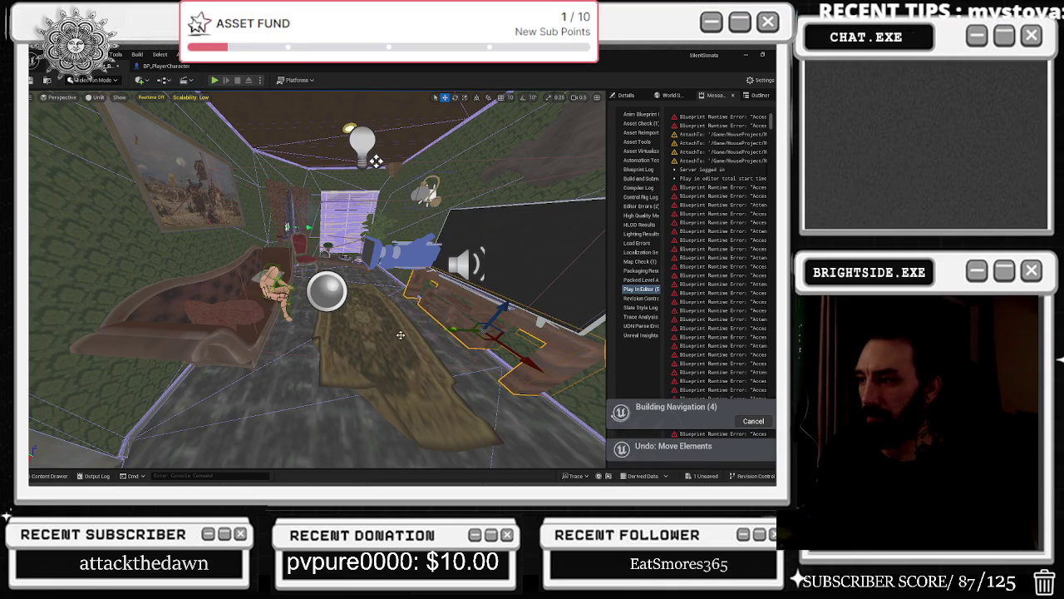
click(464, 315)
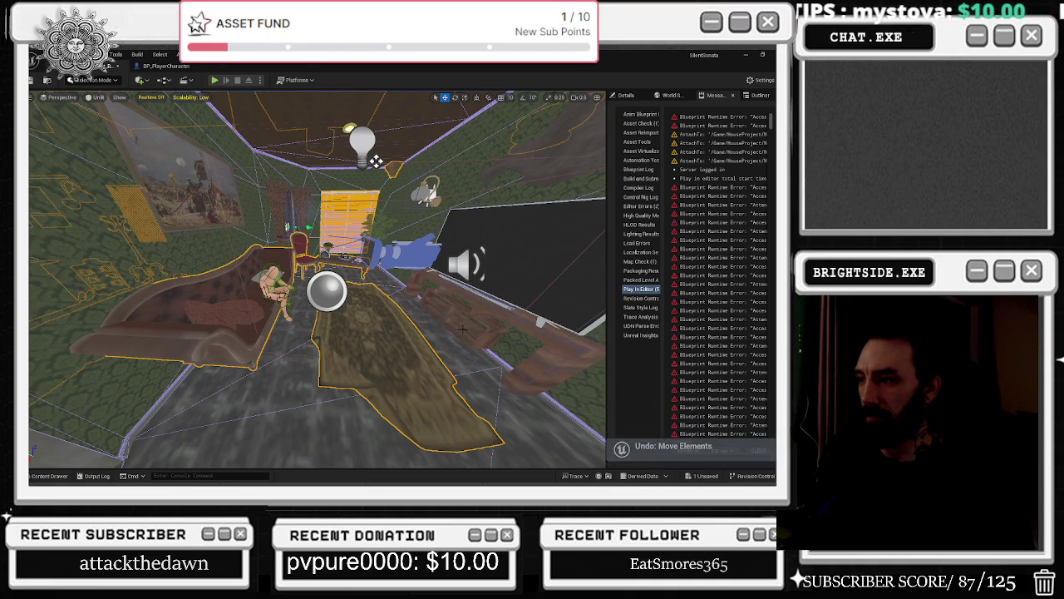
click(484, 307)
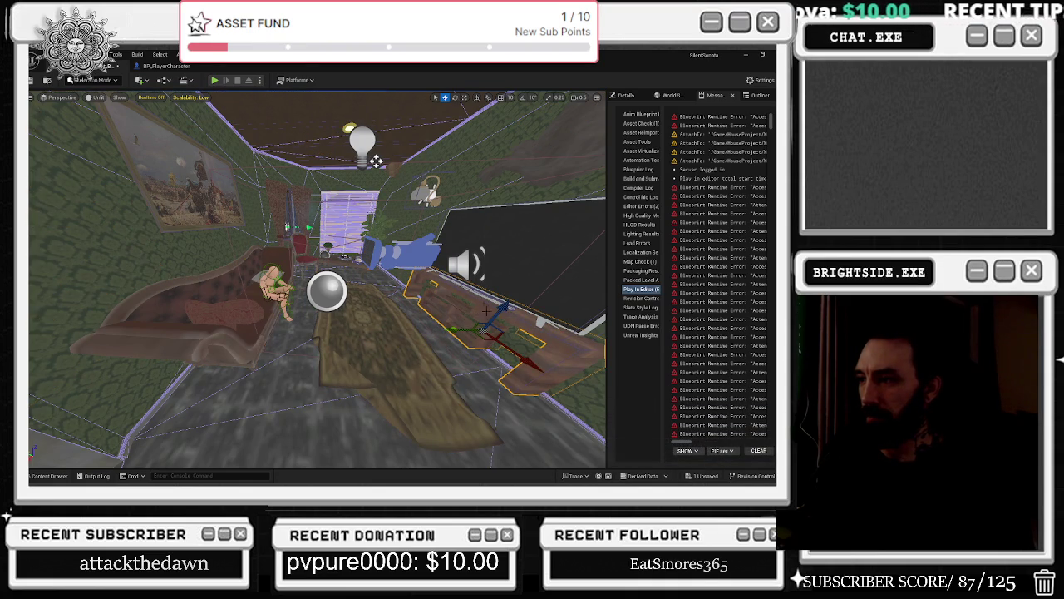
mouse_move(467, 332)
mouse_down()
mouse_move(287, 320)
mouse_move(287, 342)
mouse_up()
key(w)
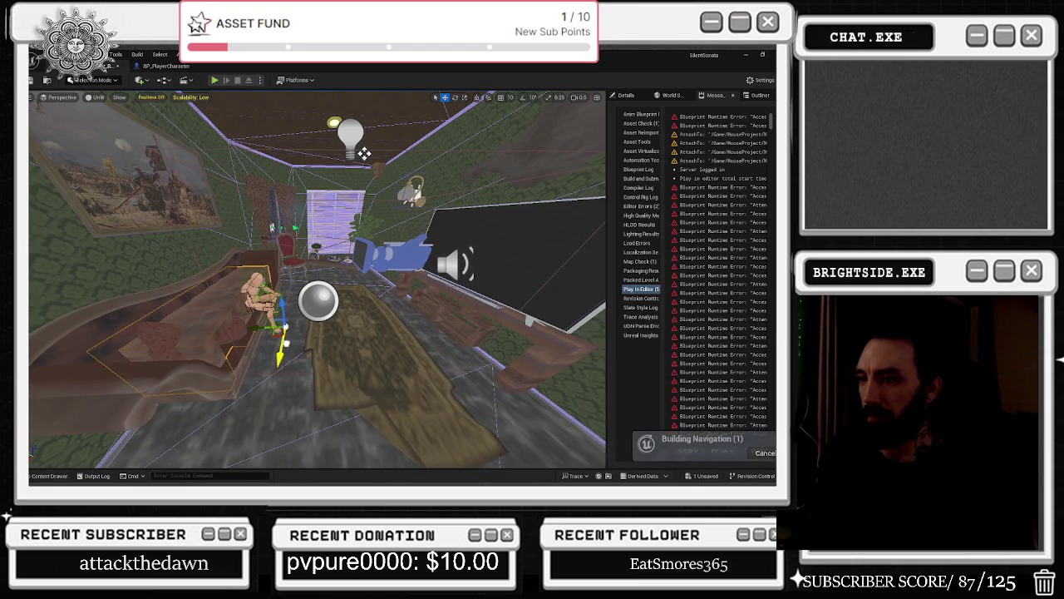
click(626, 94)
- Search 'vis' in curbstoneTV2's Details and uncheck Visible to hide the TV
click(666, 131)
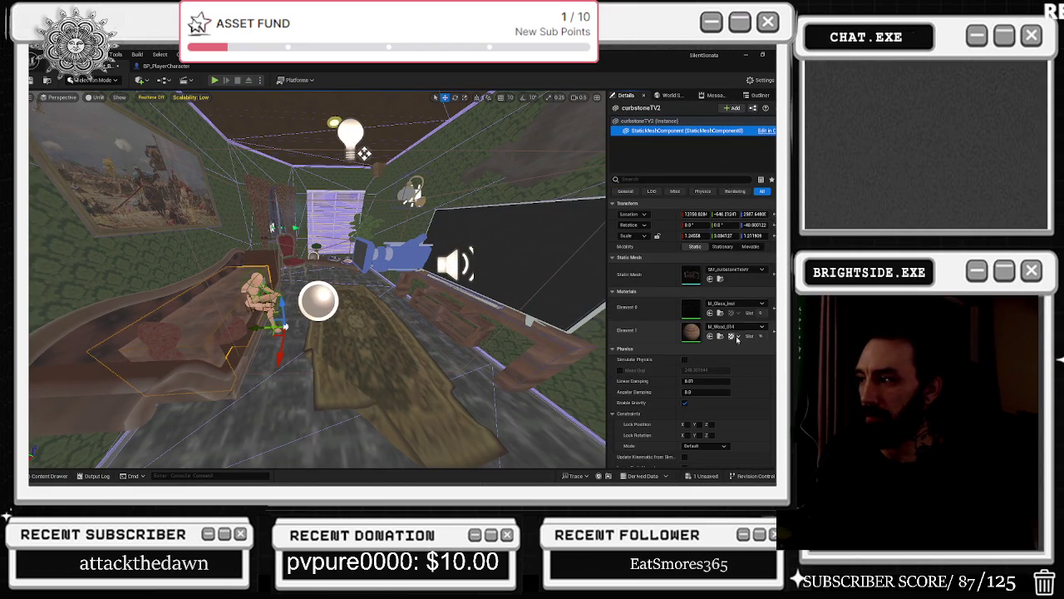
click(682, 179)
text(vis)
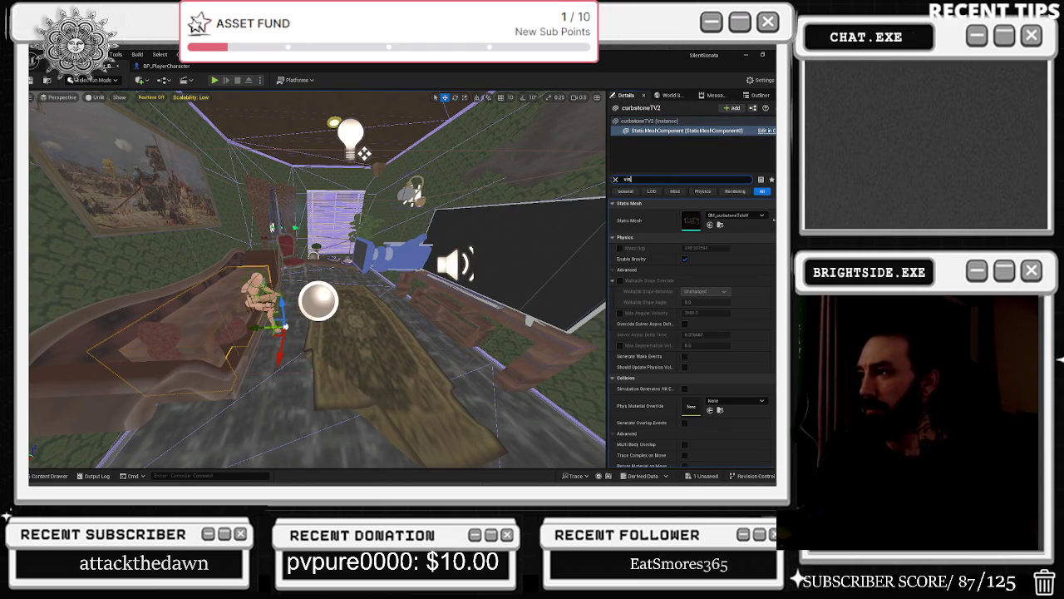
click(649, 121)
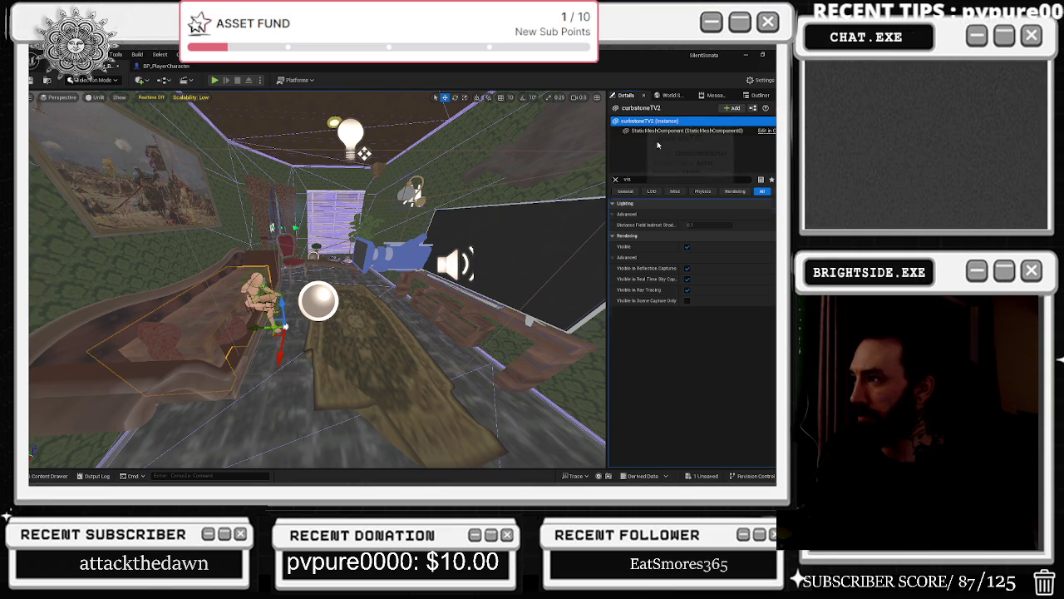
click(615, 178)
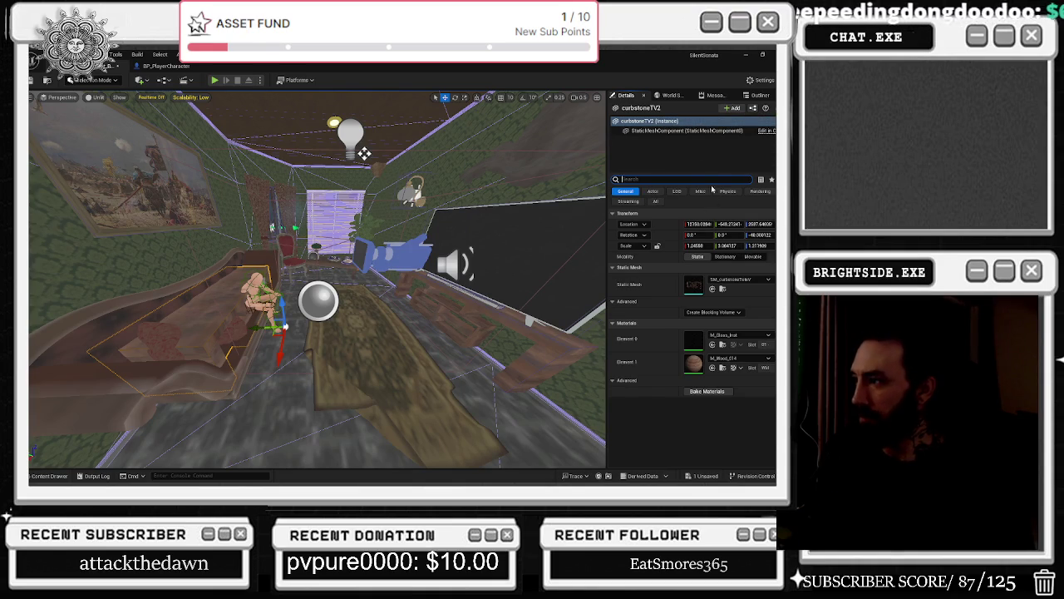
text(vis)
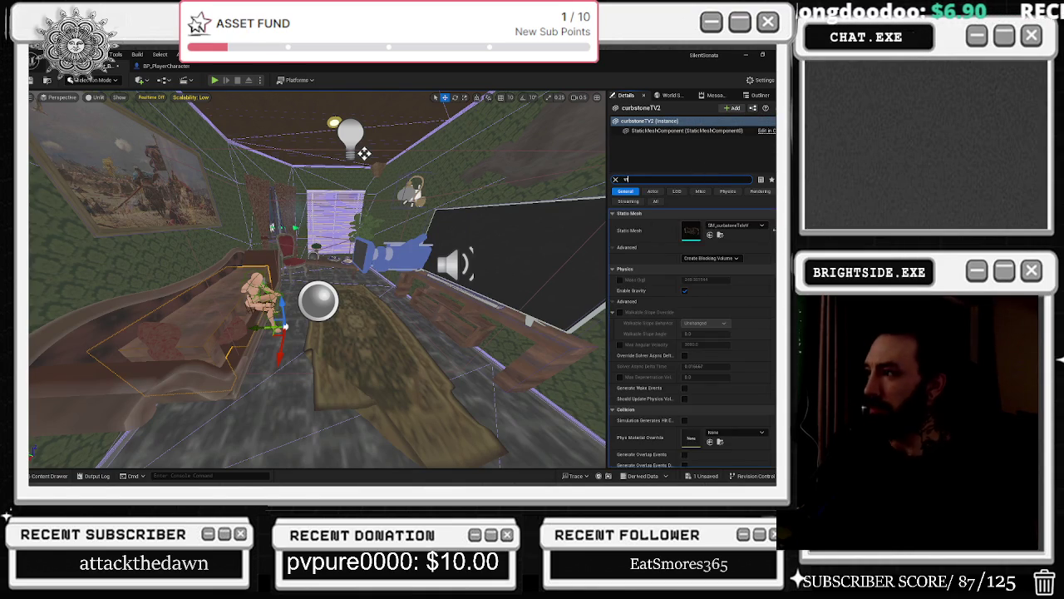
click(687, 257)
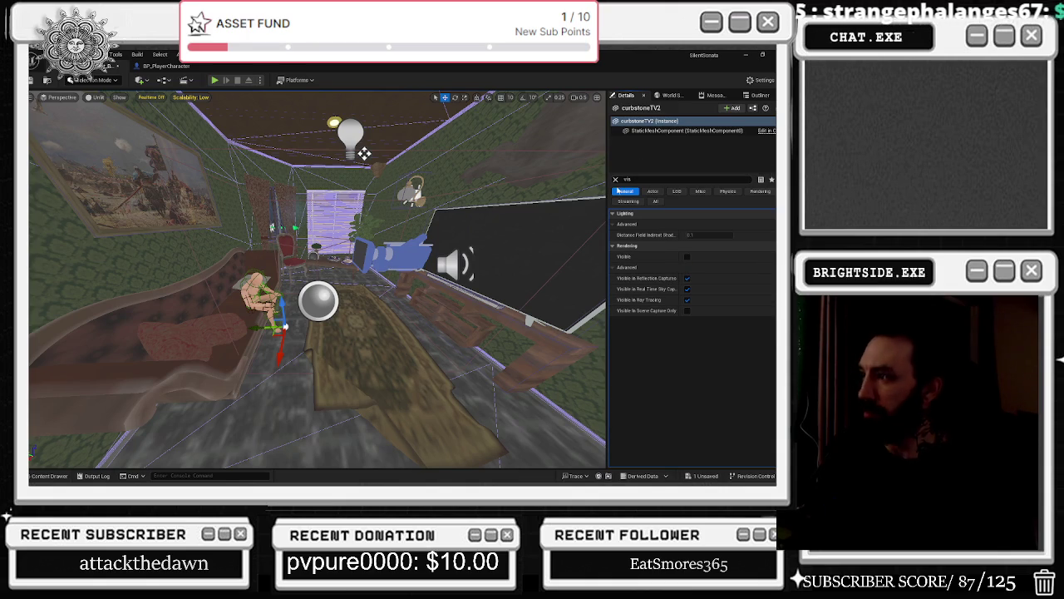
- Search 'coll' on the TV's StaticMeshComponent and set Collision Presets to BlockAll
click(625, 180)
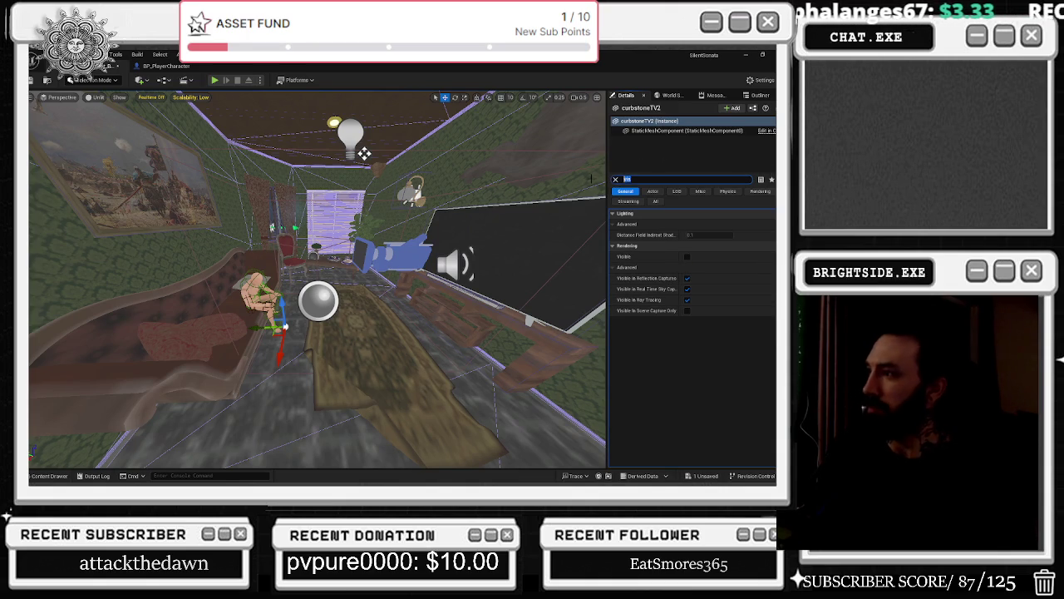
text(coll)
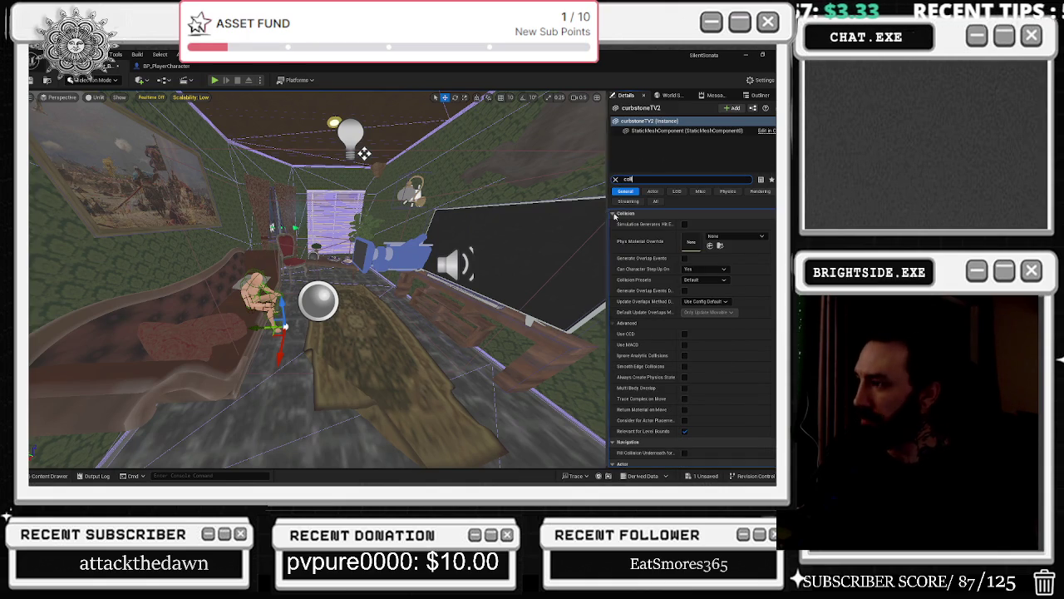
scroll(721, 340, down, 1)
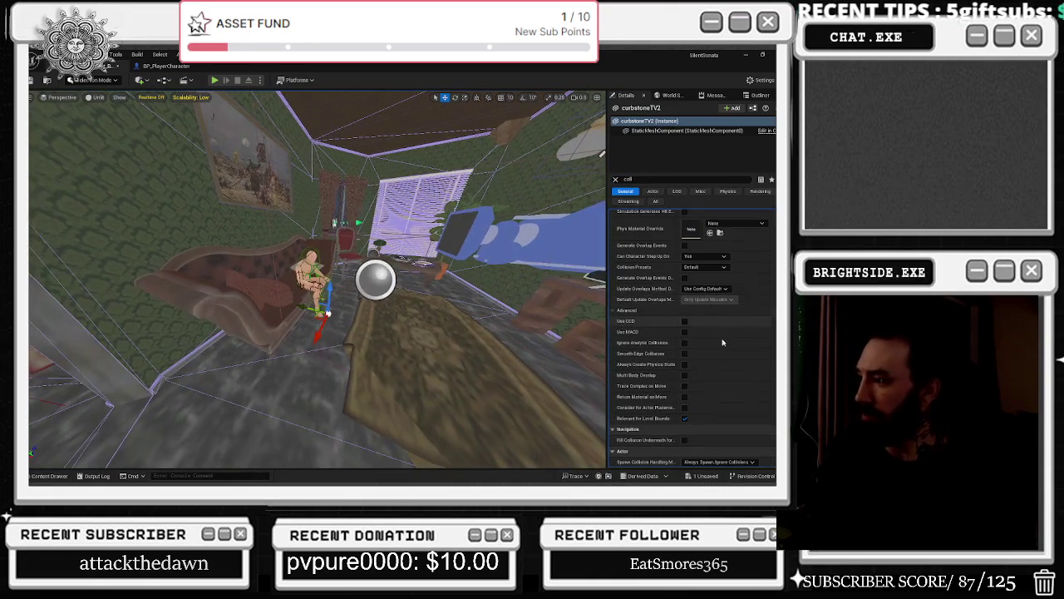
click(665, 131)
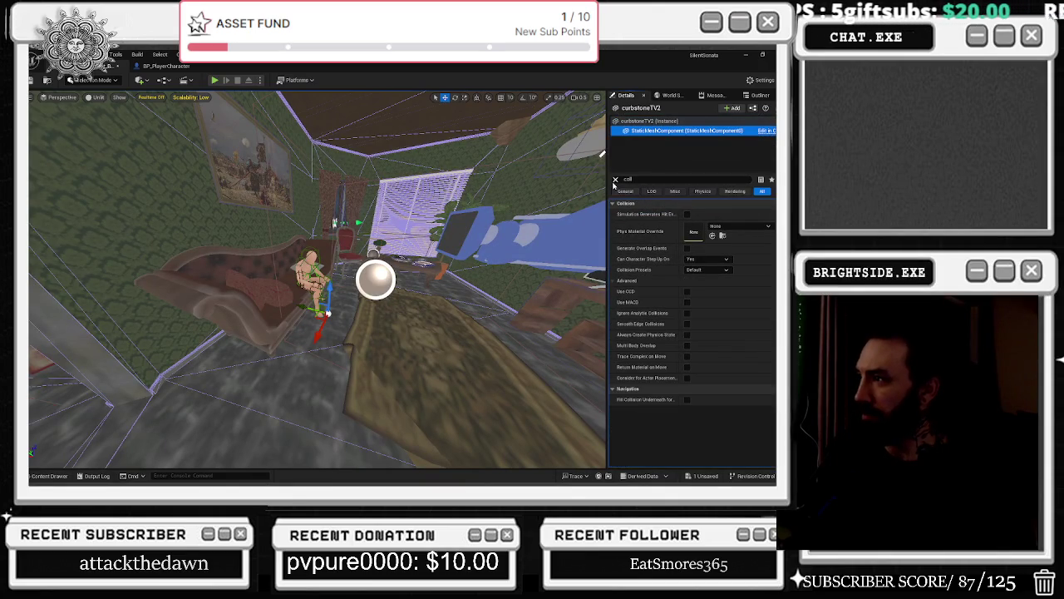
click(706, 271)
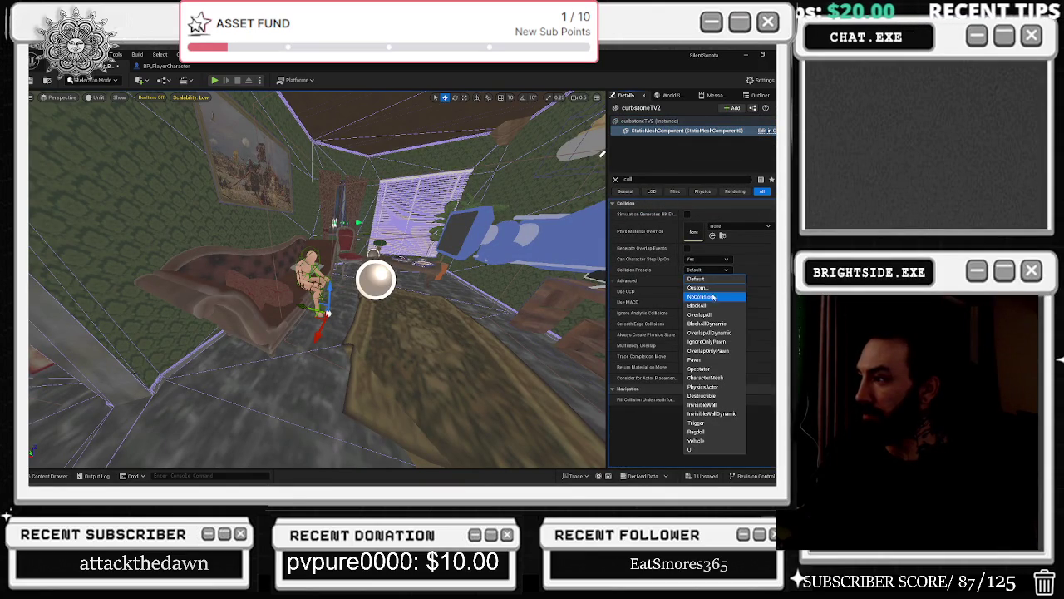
click(699, 306)
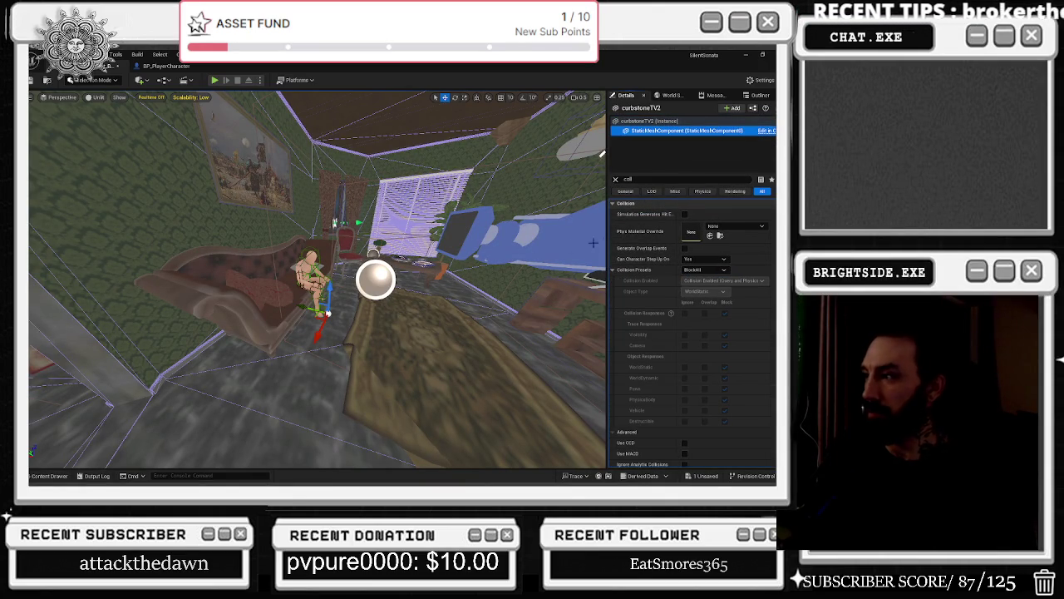
- Clear the search, move through the room, and turn the TV's Visible setting back on
click(615, 179)
drag(573, 258, 503, 244)
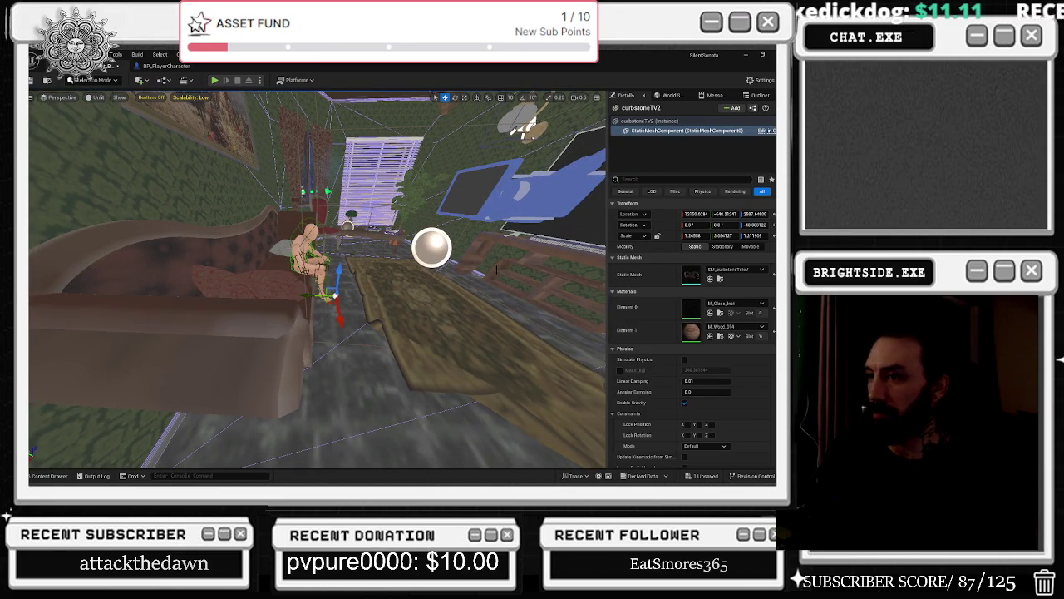
click(653, 179)
text(vis)
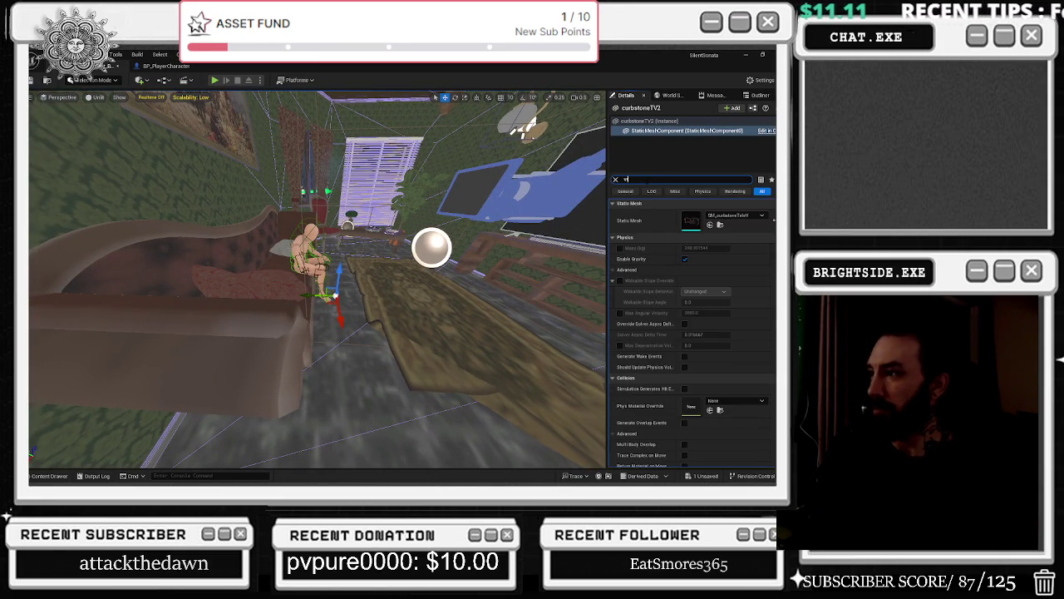
click(687, 247)
drag(604, 211, 601, 212)
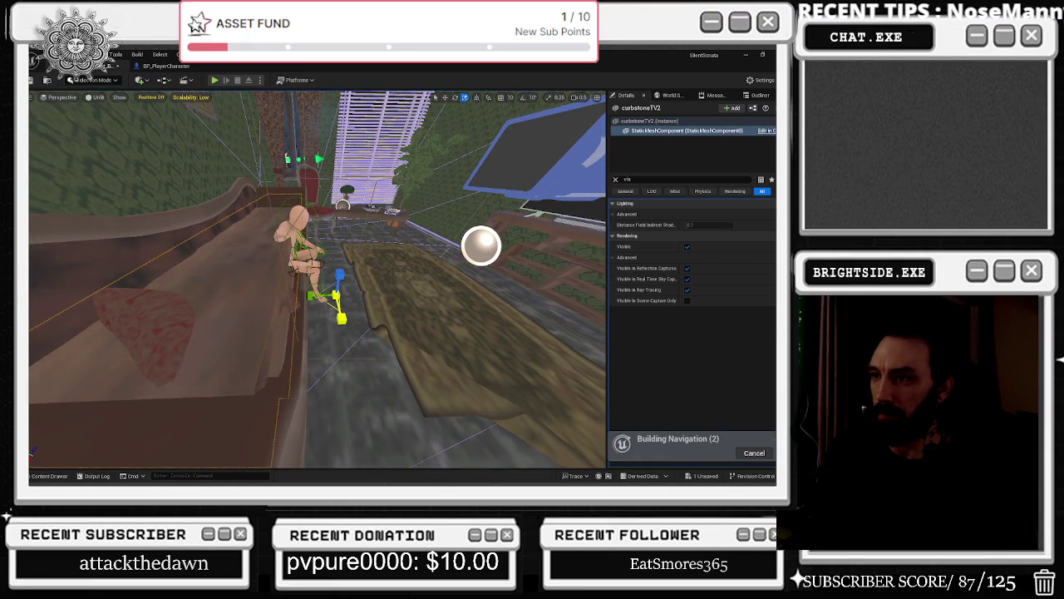
drag(604, 211, 595, 210)
- Nudge the TV slightly right and switch its visibility off again
key(w)
drag(337, 334, 365, 334)
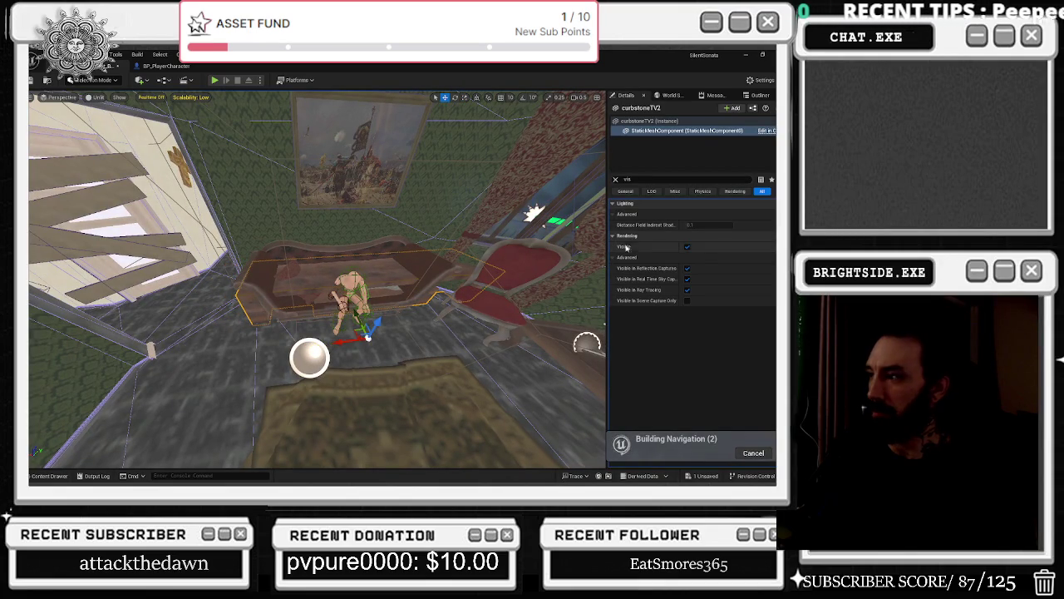
click(687, 247)
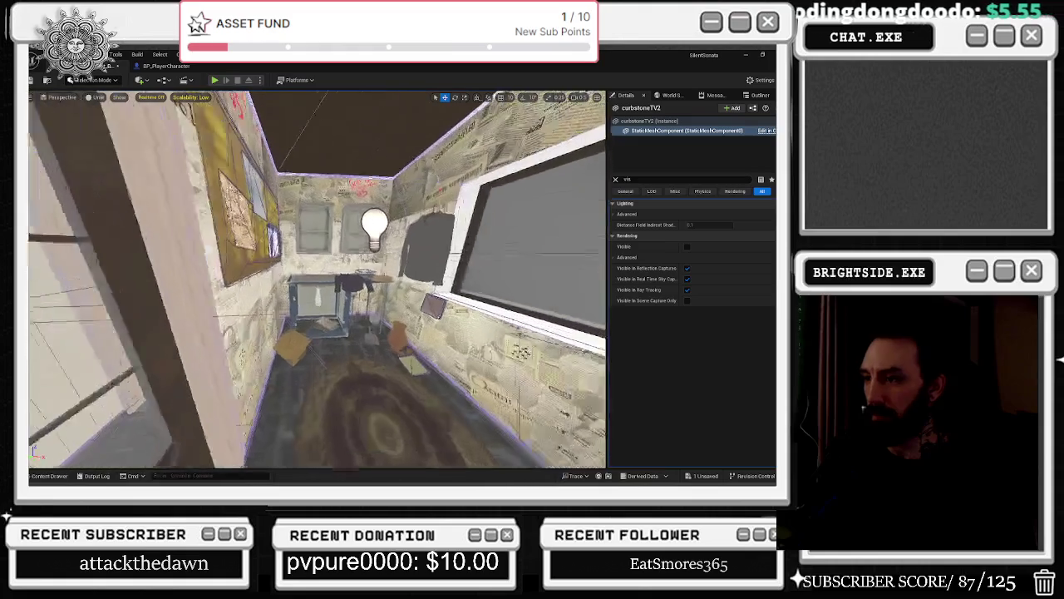
click(347, 275)
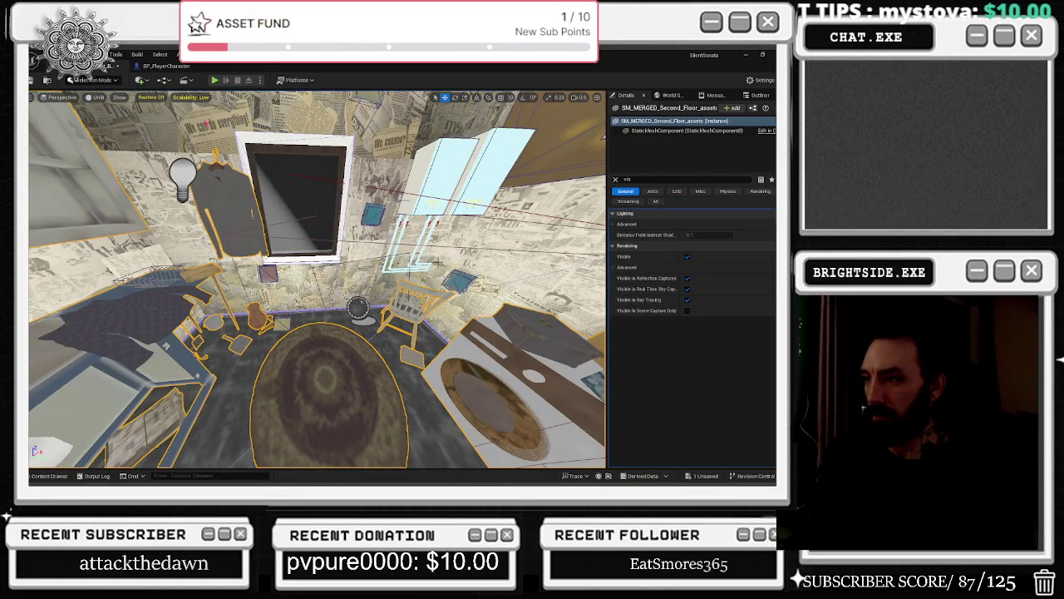
- Alt-drag to duplicate SM_papers_stickynote_24, place the copy near the table, and hide it
click(454, 283)
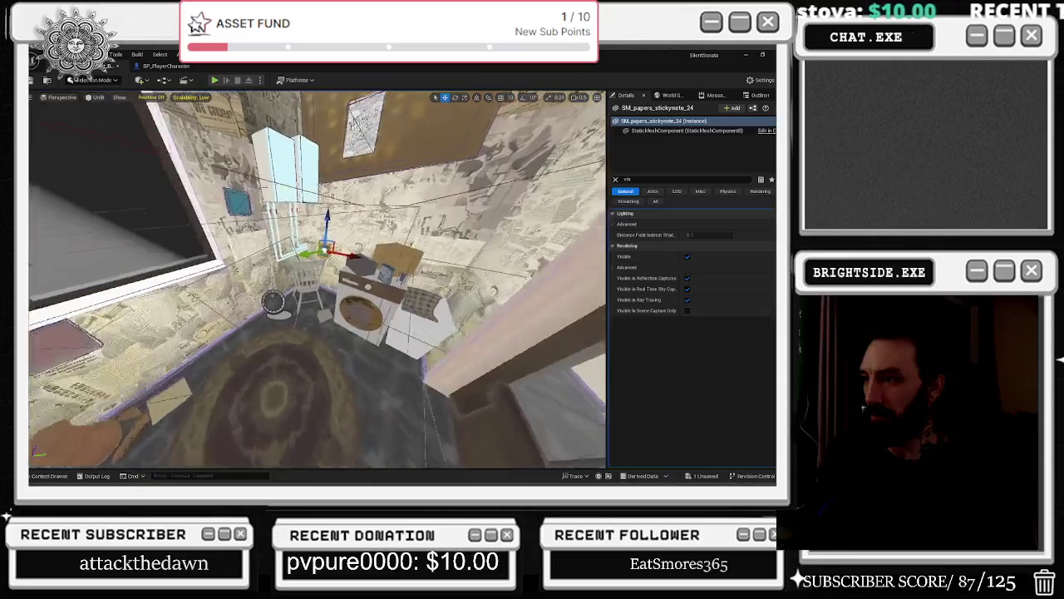
alt+drag(274, 260, 341, 272)
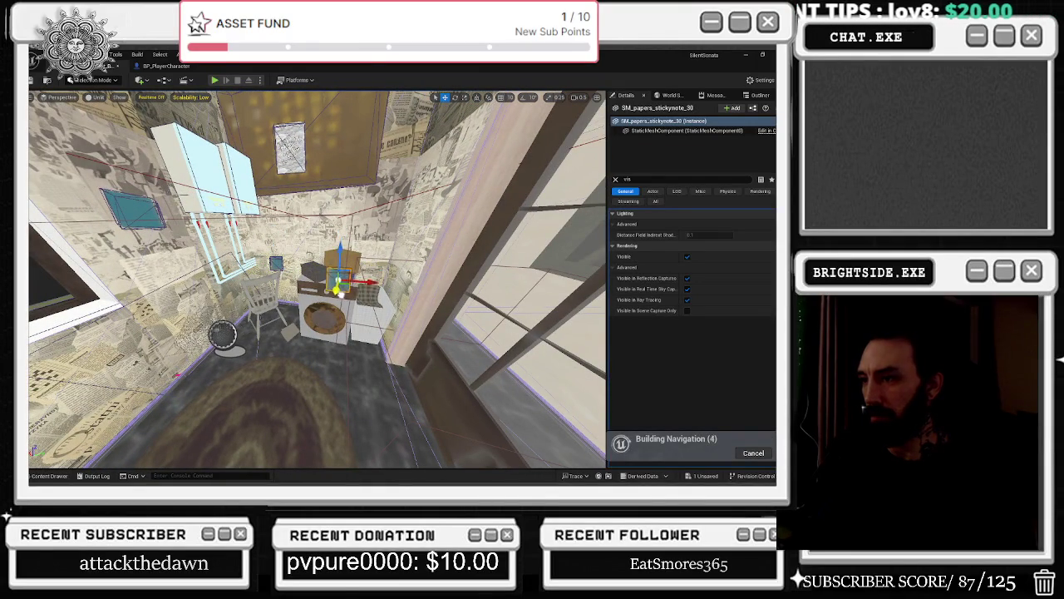
drag(341, 272, 337, 283)
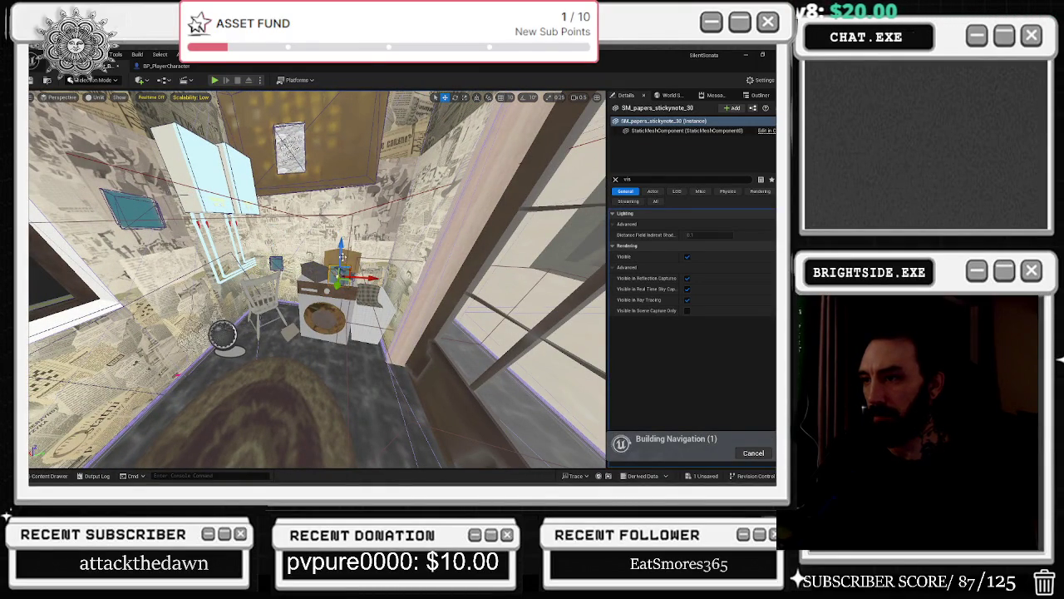
key(e)
key(r)
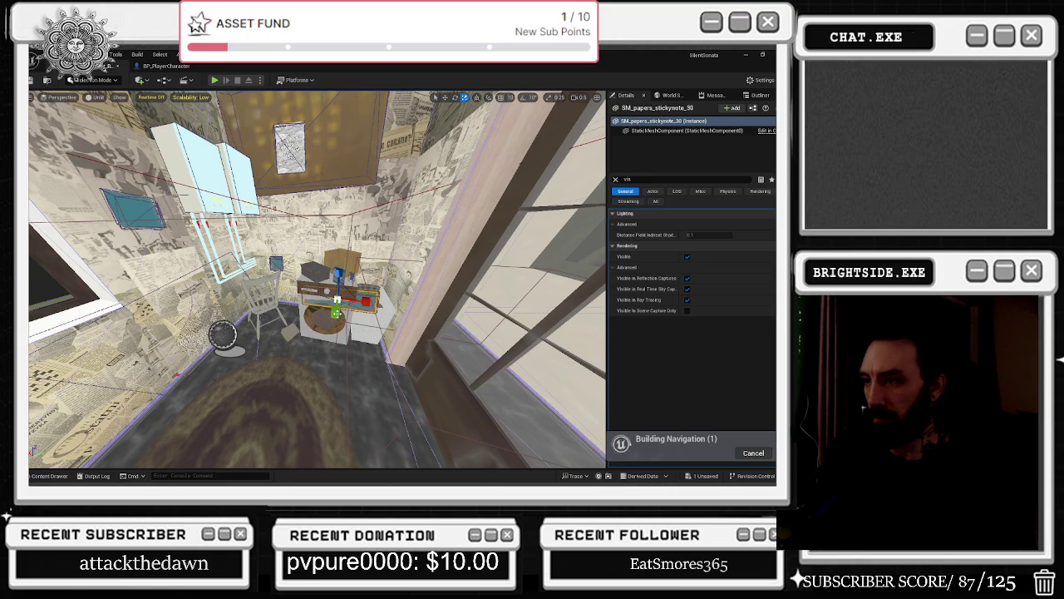
key(w)
drag(335, 309, 335, 307)
key(e)
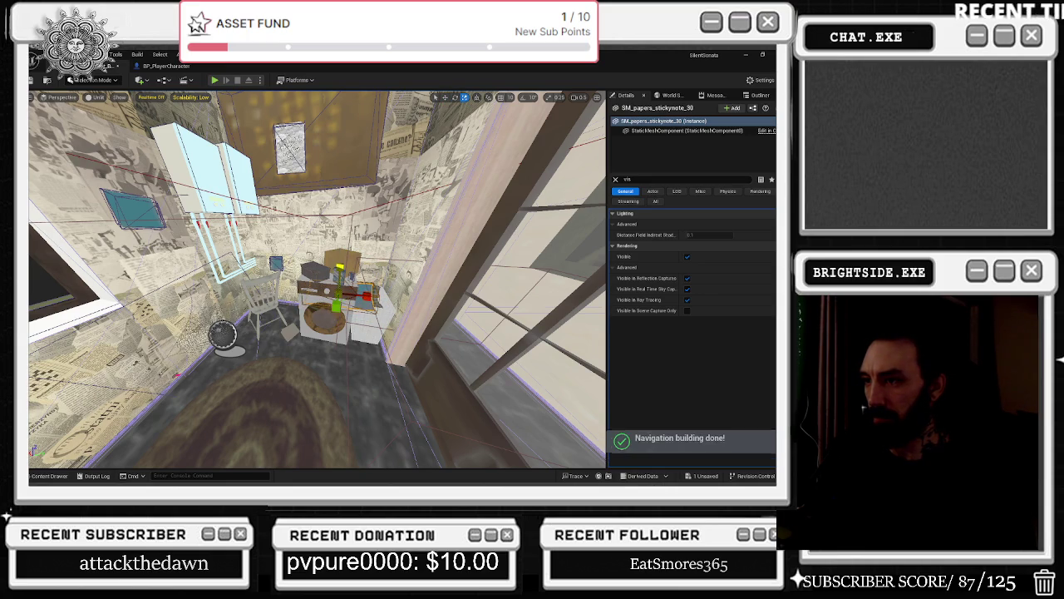
key(r)
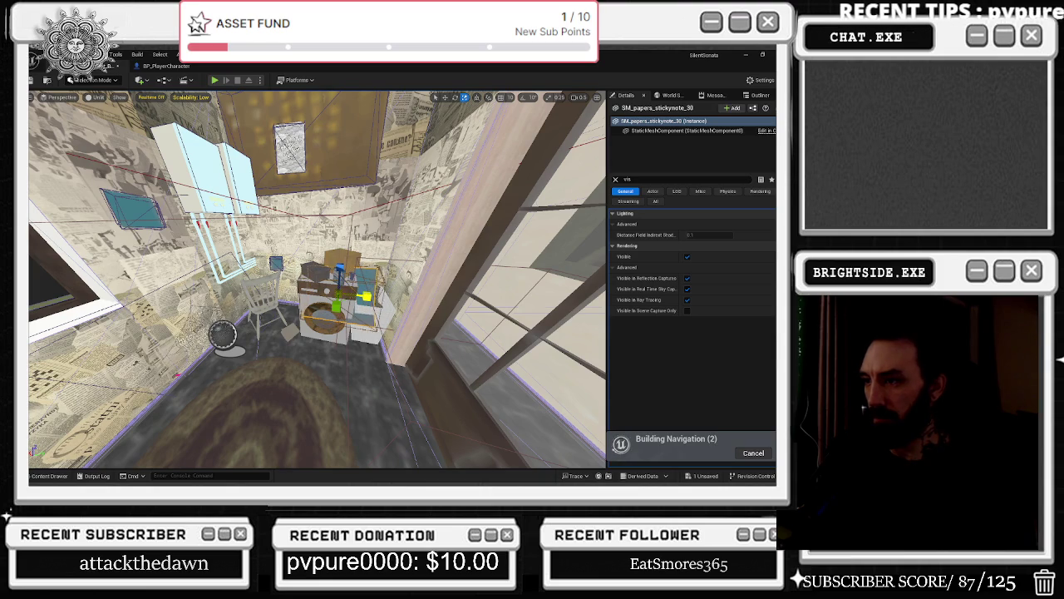
click(687, 256)
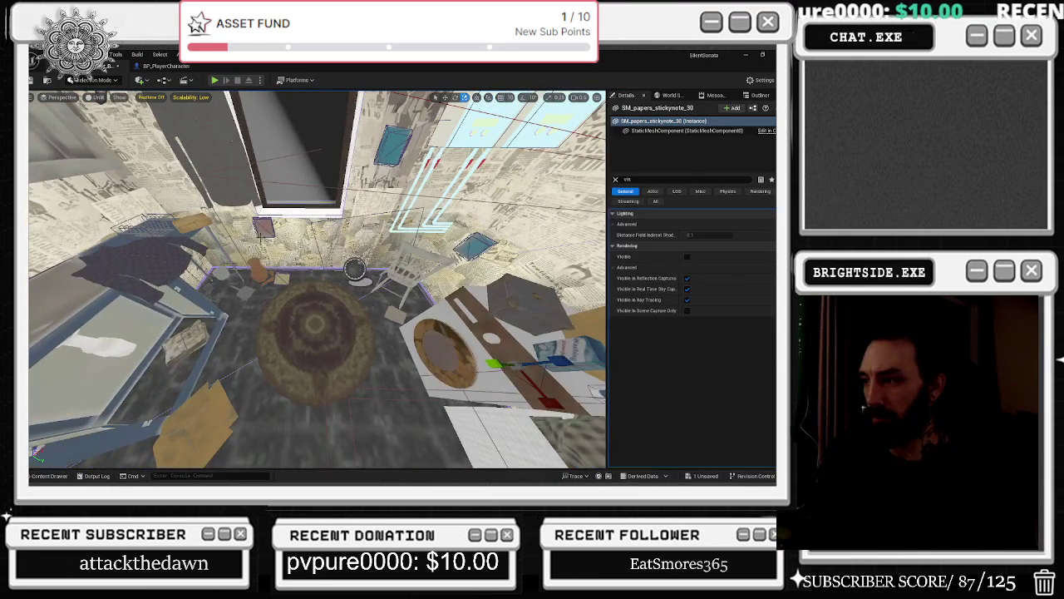
- Move SM_papers_stickynote_31 to the room's left side and uncheck its Visible setting
key(w)
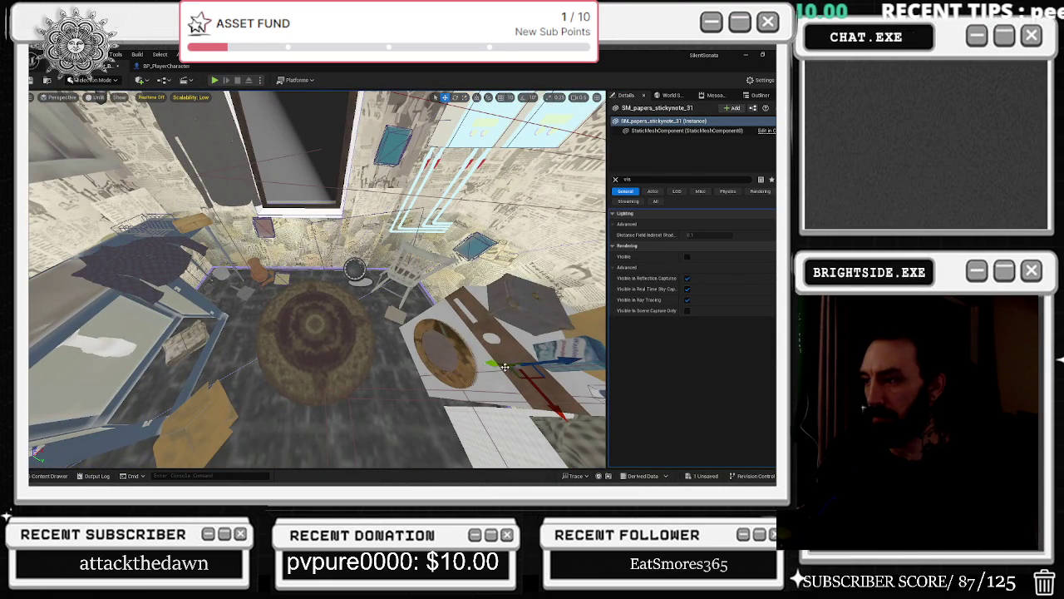
mouse_move(509, 366)
mouse_down()
mouse_move(241, 348)
mouse_move(145, 376)
mouse_up()
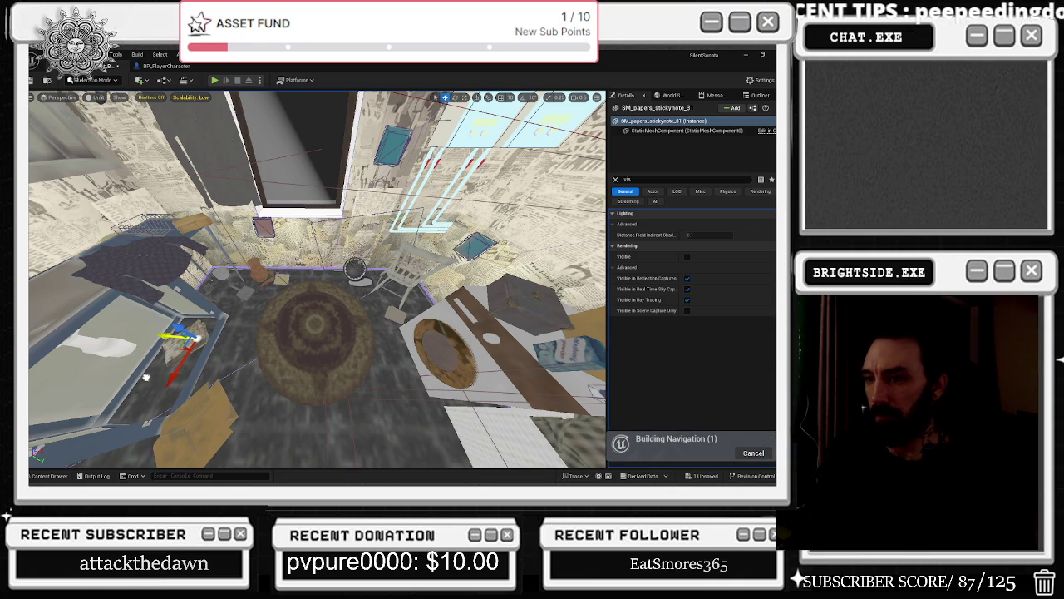
click(687, 257)
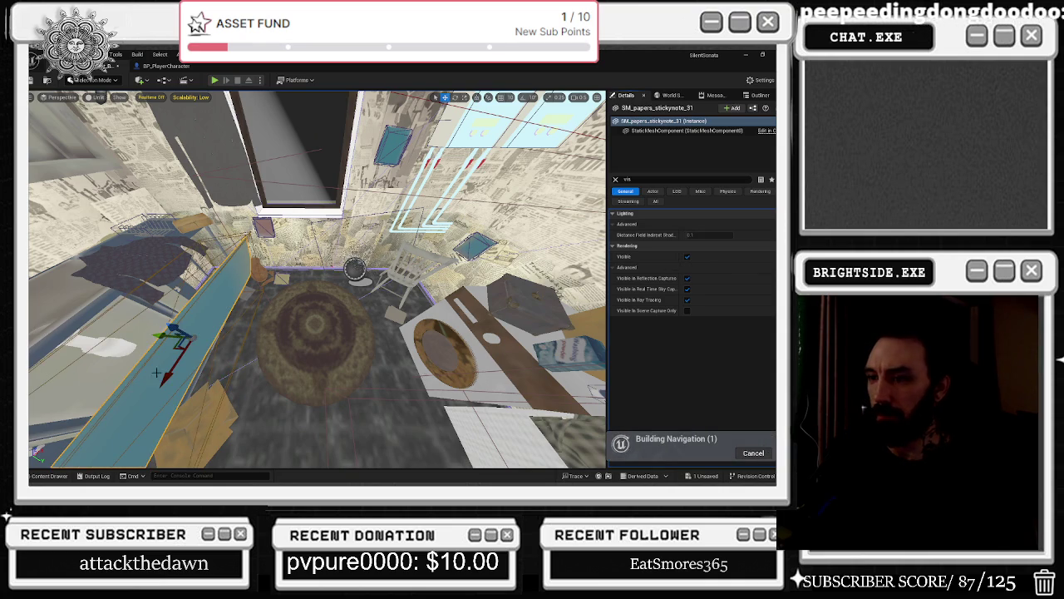
mouse_move(171, 341)
mouse_down()
mouse_move(106, 309)
mouse_move(50, 332)
mouse_move(50, 316)
mouse_move(111, 335)
mouse_move(113, 350)
mouse_move(141, 333)
mouse_move(157, 304)
mouse_up()
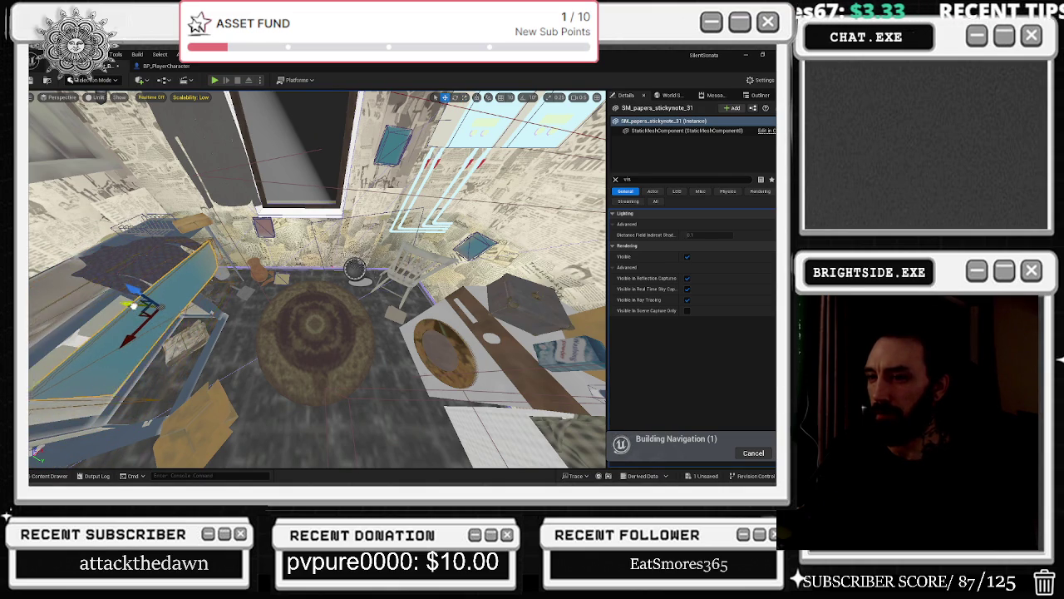
click(687, 256)
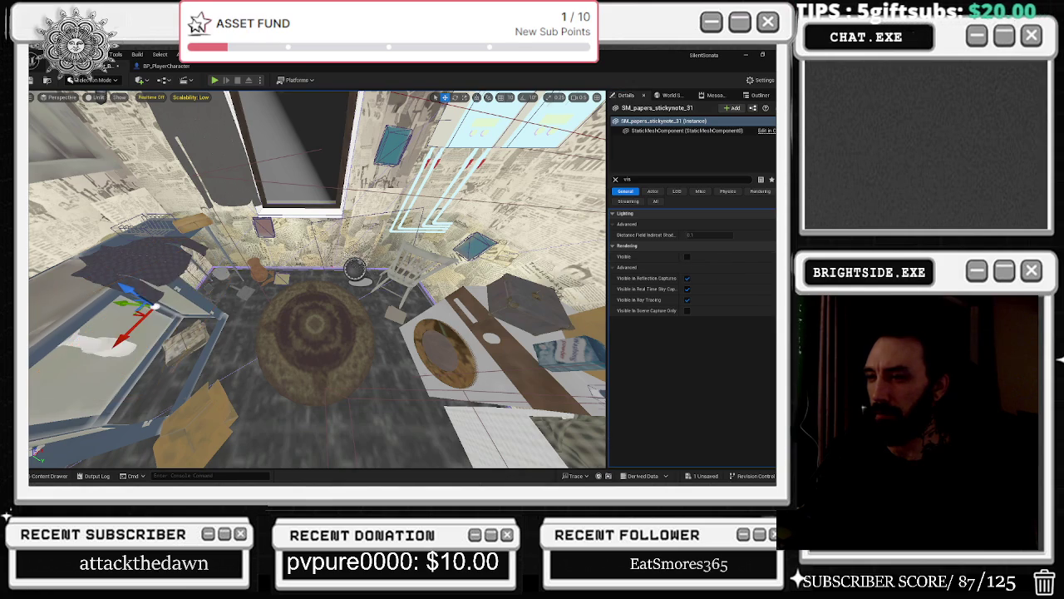
- Fly the camera down the hallway into the kitchen and select the SM_Food_Leftover_A01_N1 plate
key(f)
key(w)
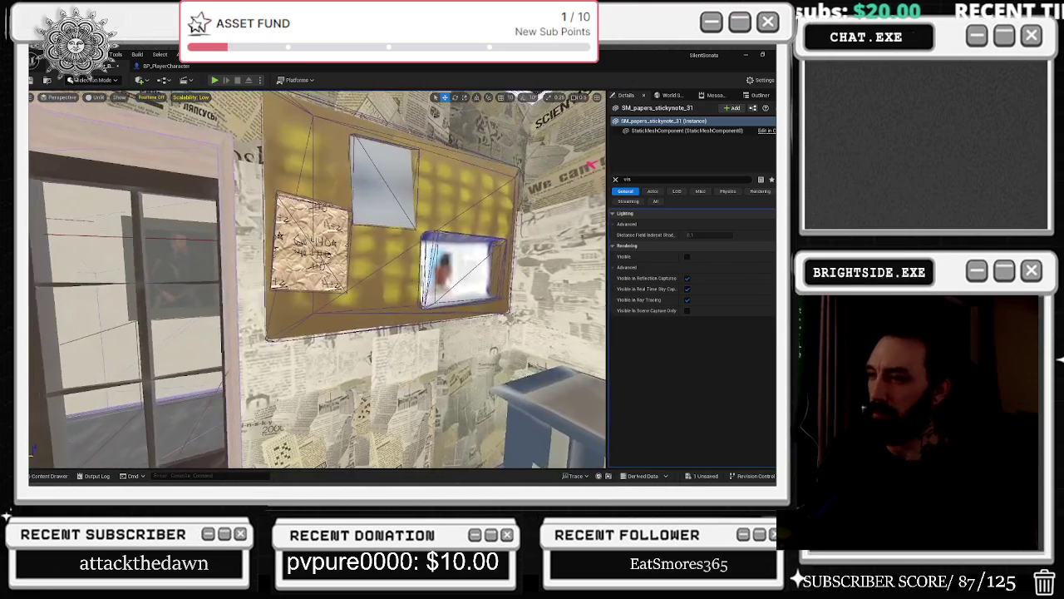
key(w)
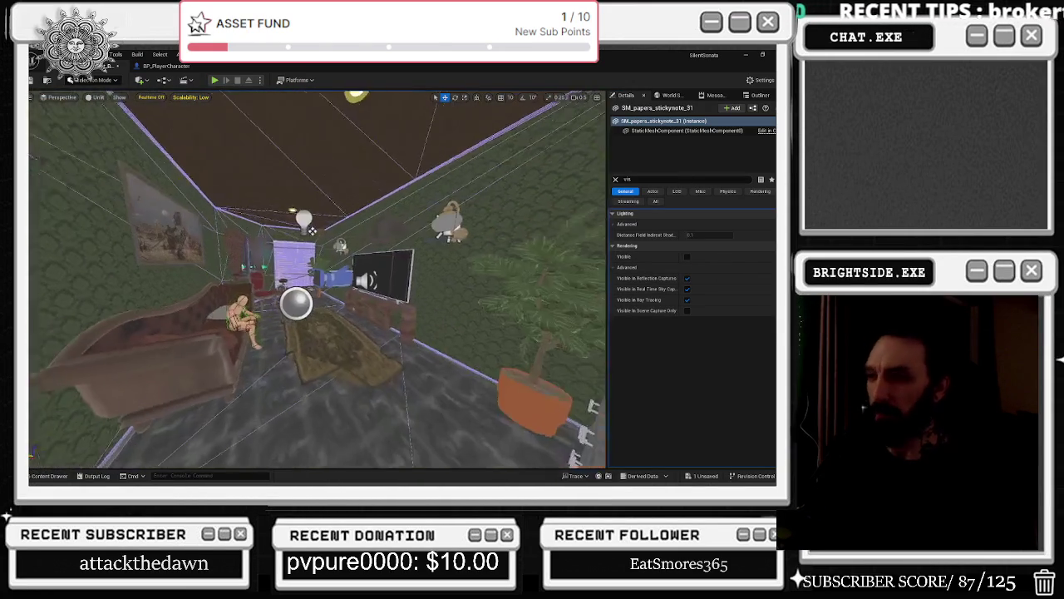
key(w)
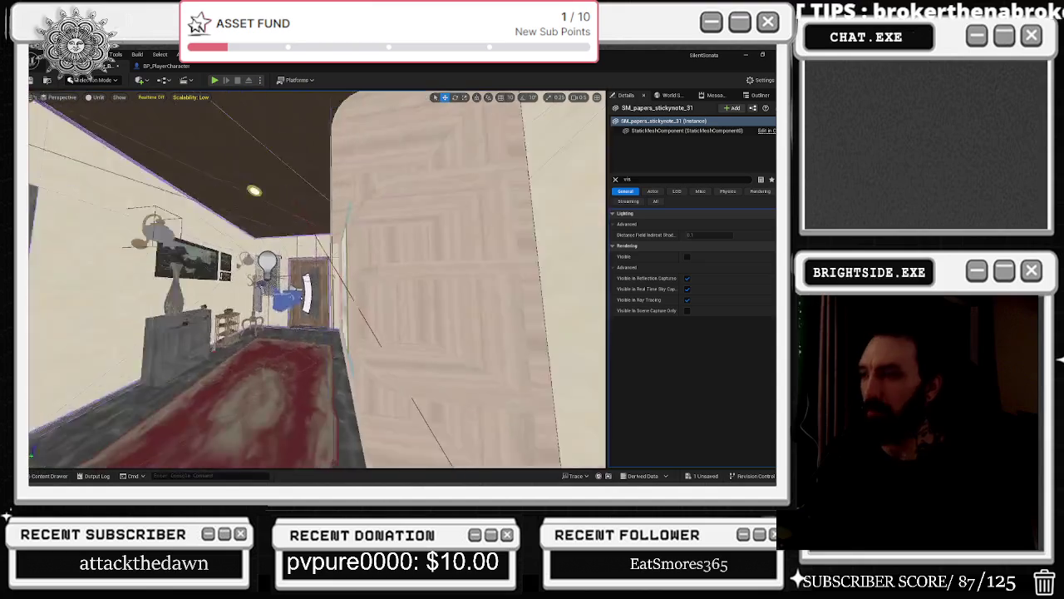
key(w)
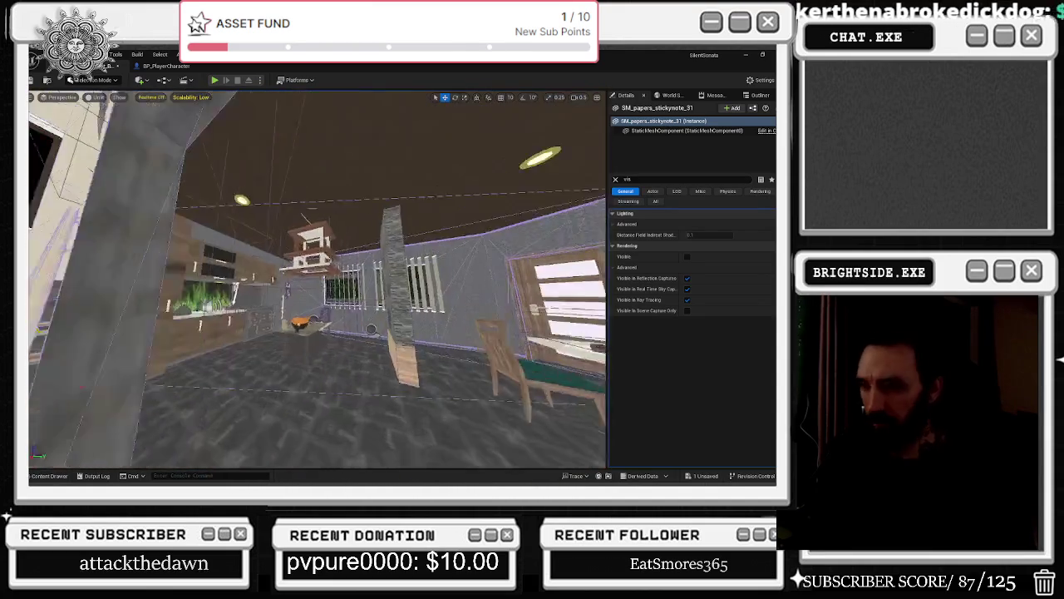
key(w)
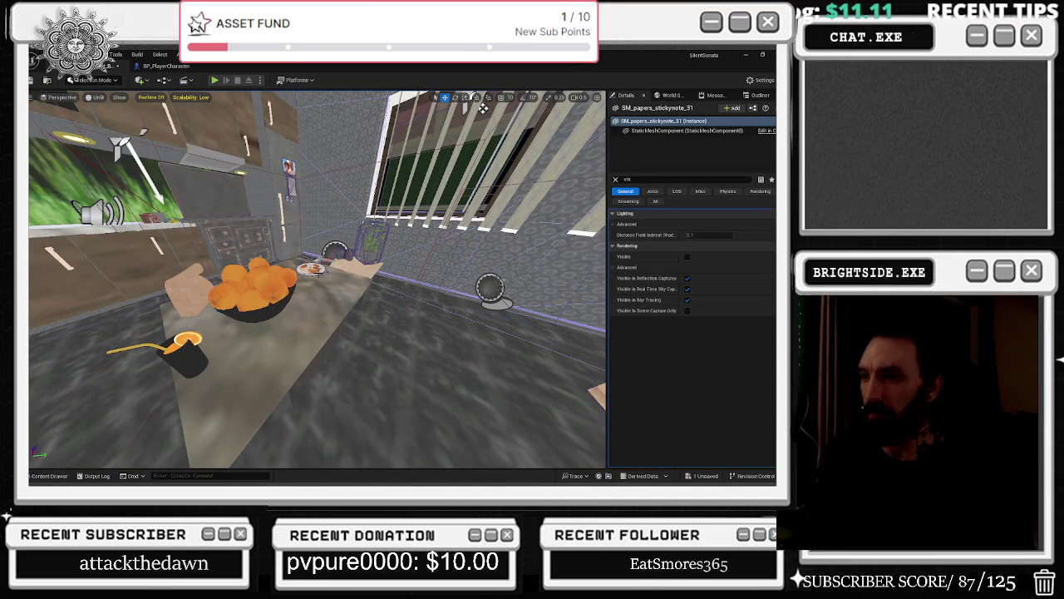
click(313, 268)
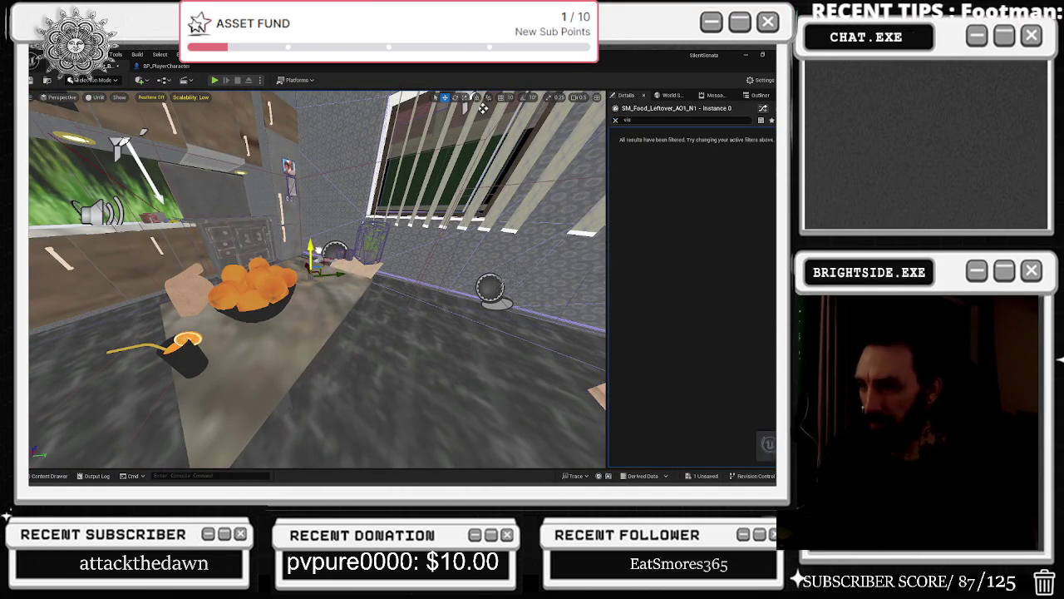
- Undo the plate's accidental moves and reselect the leftover food plate
key(ctrl+z)
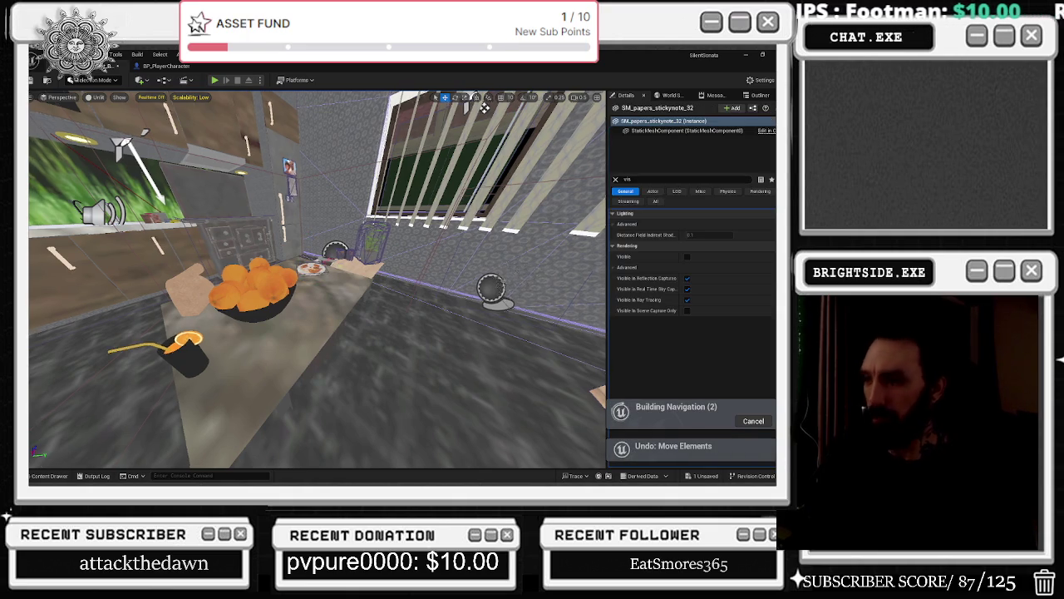
key(ctrl+y)
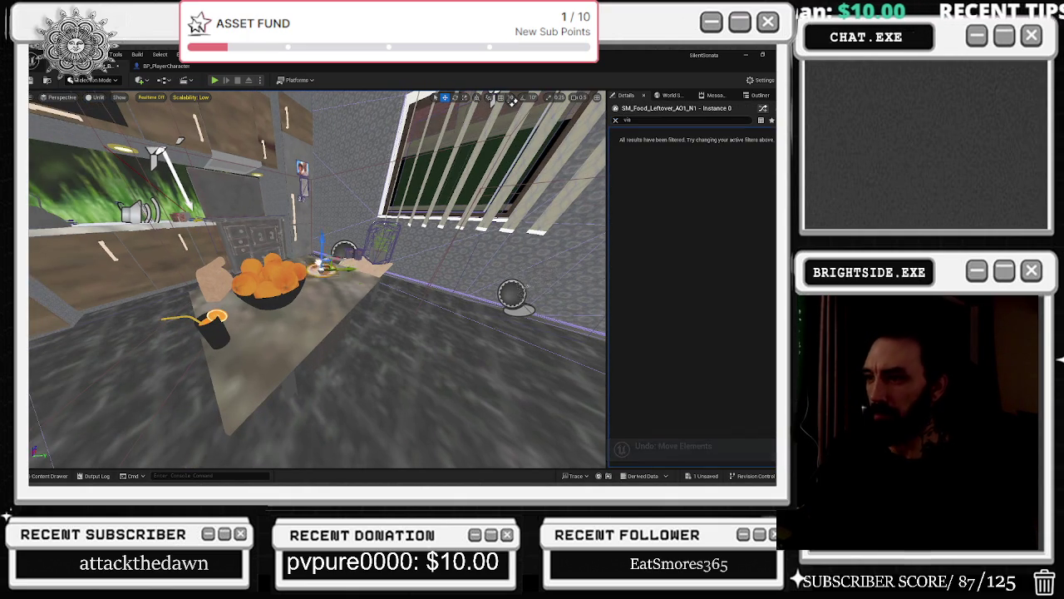
click(323, 268)
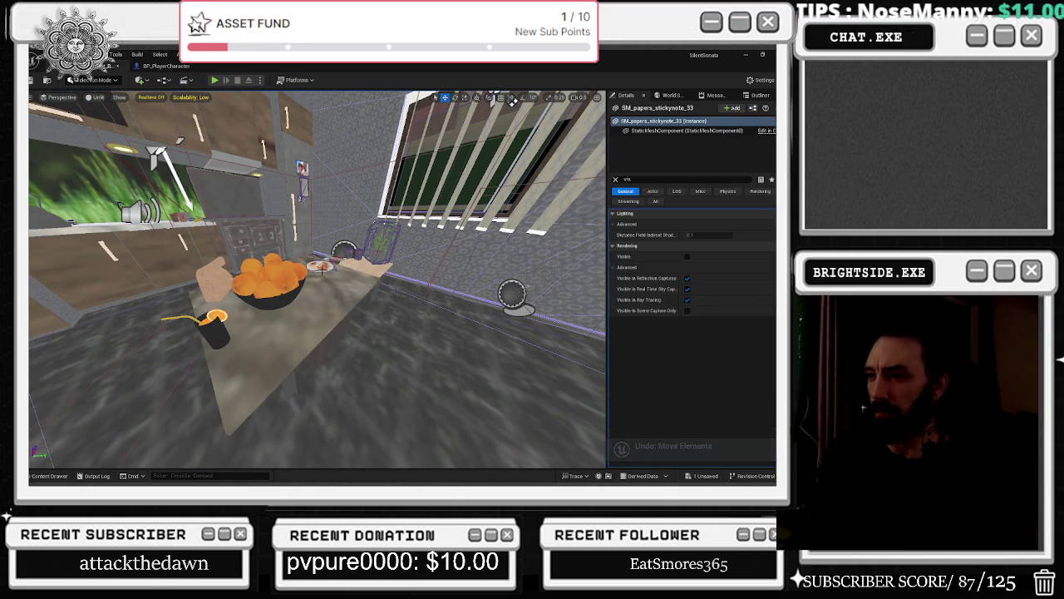
click(318, 266)
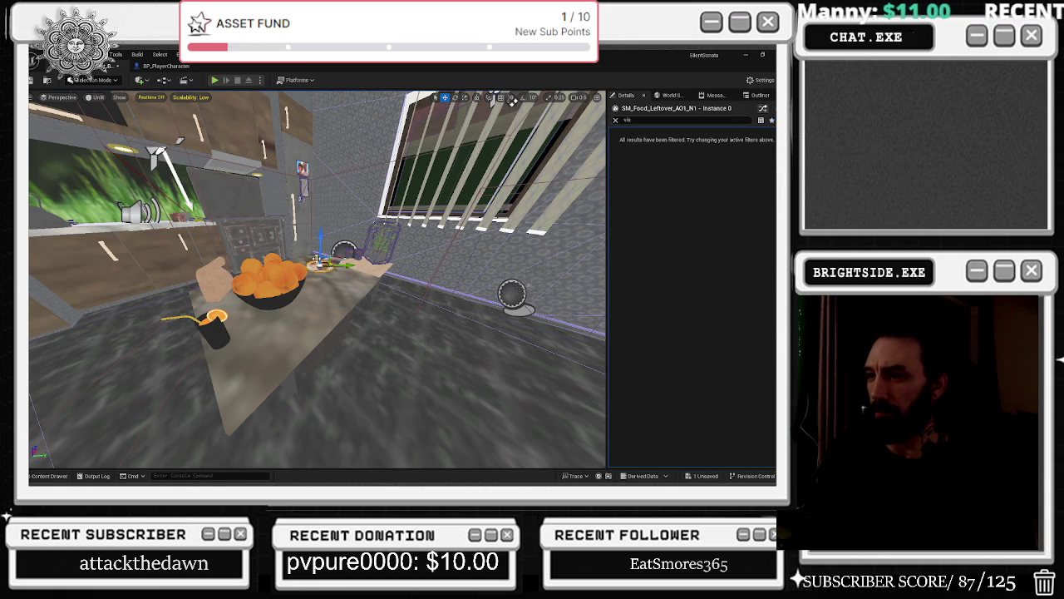
key(ctrl+z)
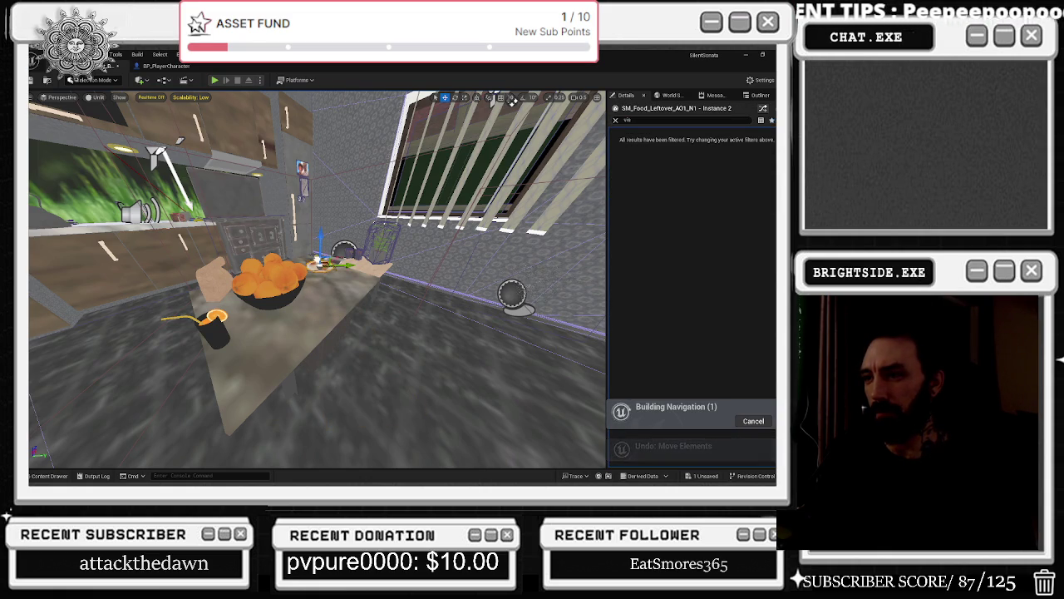
- Stretch the plate wider, spin it around, and resize it with the scale gizmo
key(e)
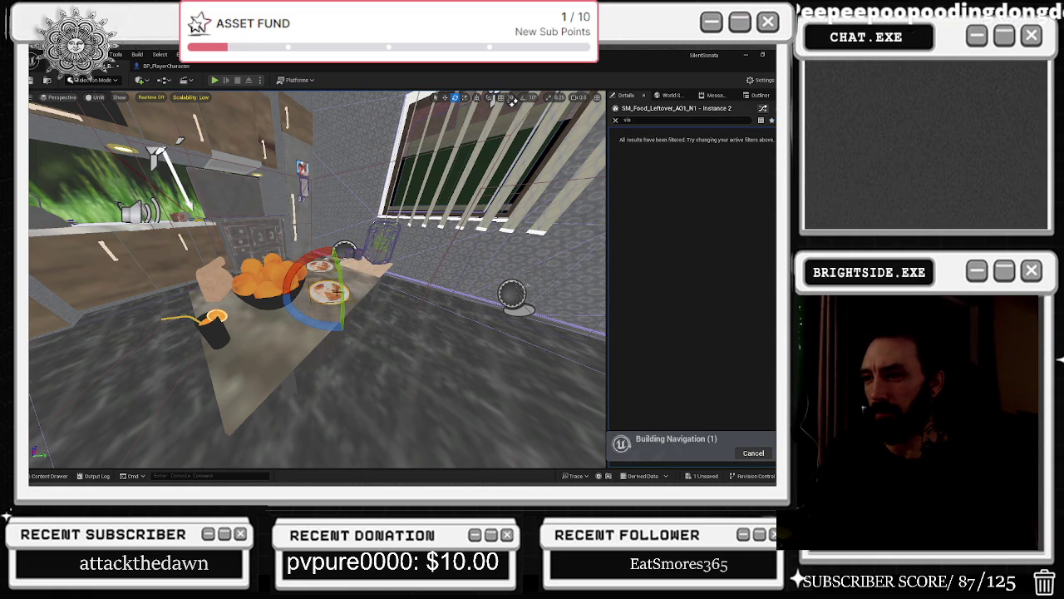
key(r)
mouse_move(355, 289)
mouse_down()
mouse_move(416, 291)
mouse_move(378, 291)
mouse_up()
key(e)
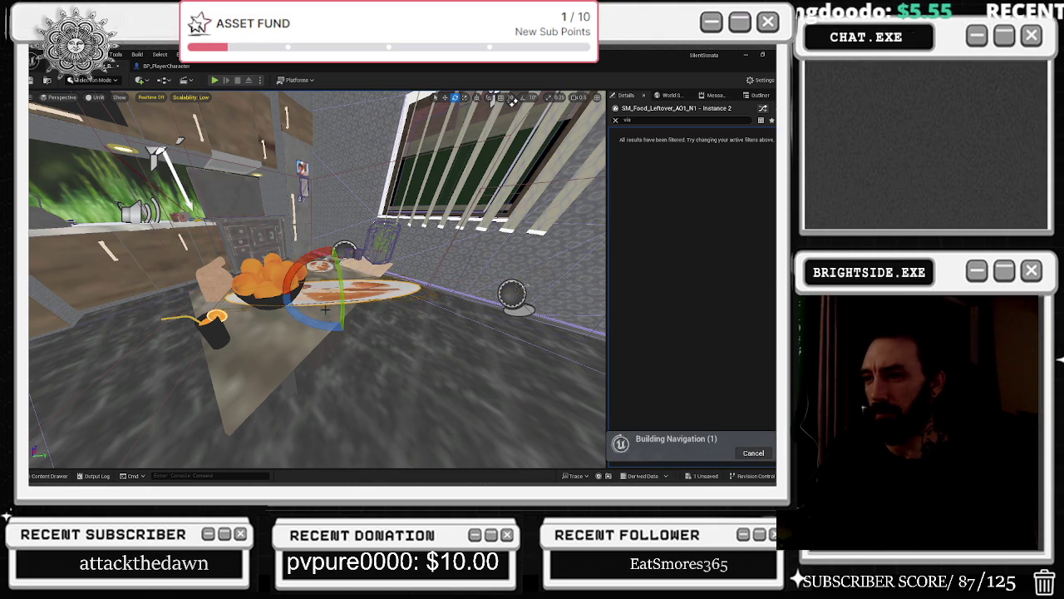
mouse_move(349, 324)
mouse_down()
mouse_move(332, 328)
mouse_move(303, 306)
mouse_up()
key(r)
drag(330, 265, 331, 325)
- Rescale the flattened plate back into a disc, focus the camera on it, and enlarge it slightly
key(e)
key(r)
mouse_move(283, 287)
mouse_down()
mouse_move(291, 270)
mouse_move(290, 282)
mouse_up()
key(w)
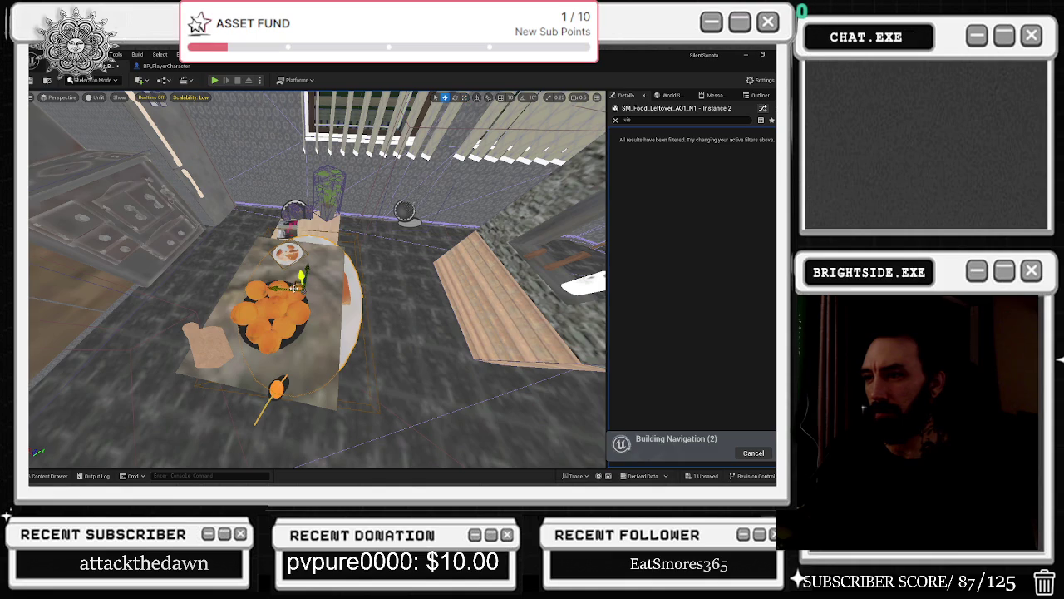
key(f)
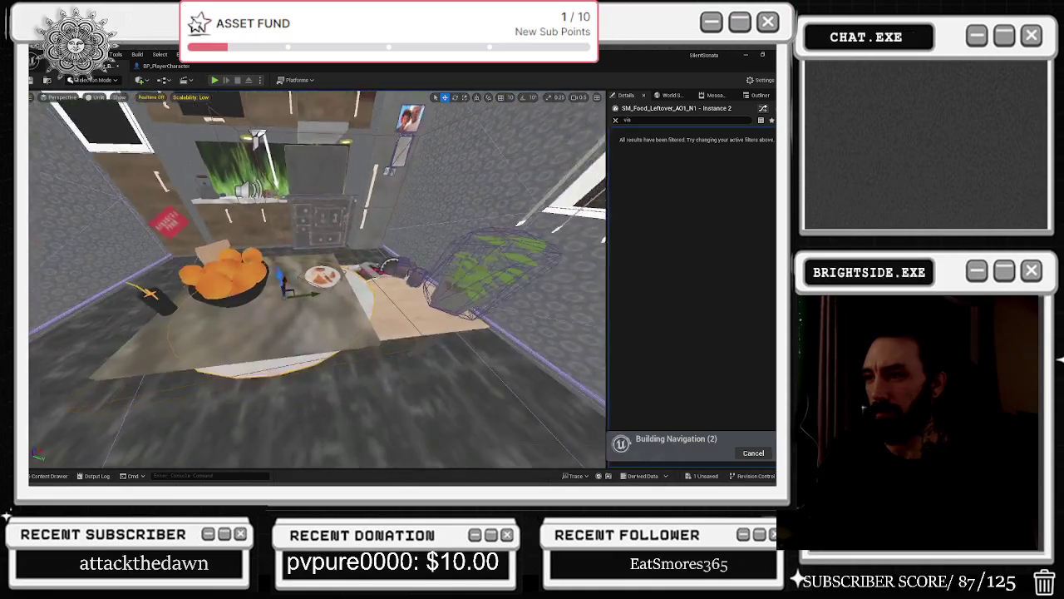
key(r)
drag(331, 299, 331, 289)
key(w)
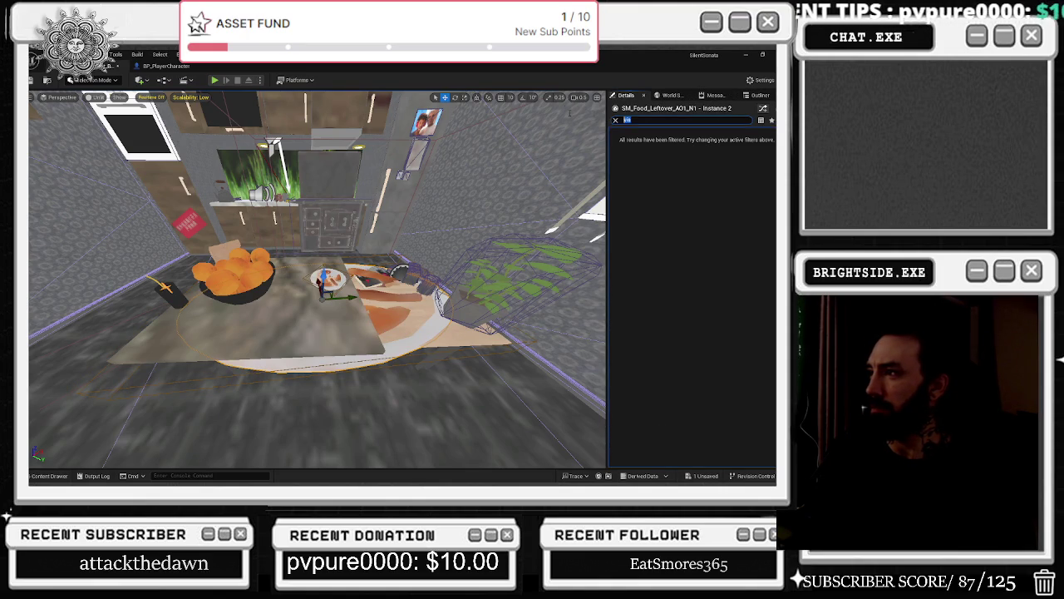
- Clear the search, reselect the leftover food plate, and promote it to its own static mesh actor
key(BackSpace)
key(BackSpace)
key(BackSpace)
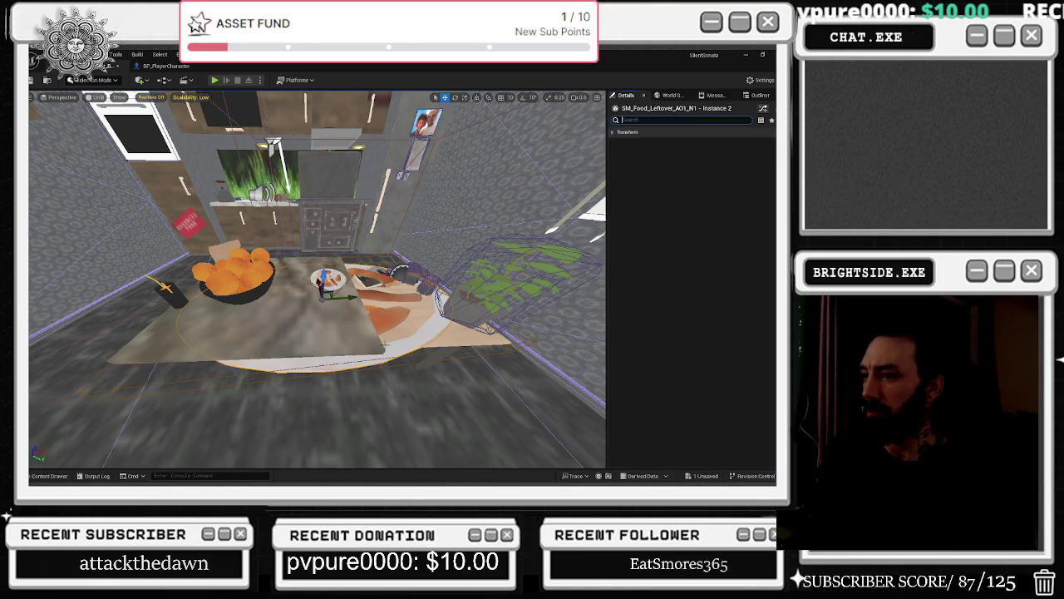
click(447, 333)
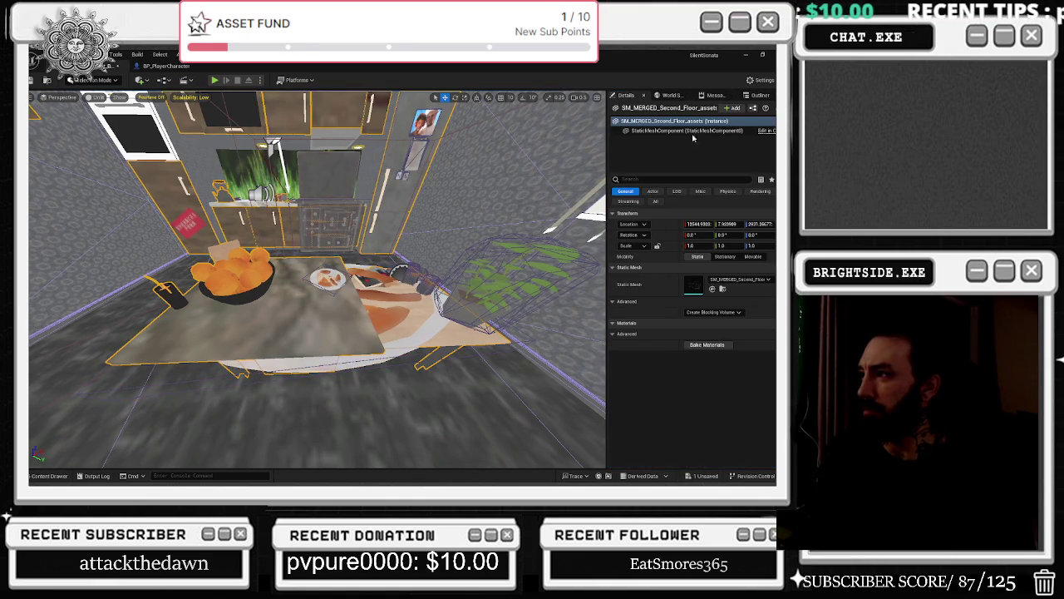
click(400, 319)
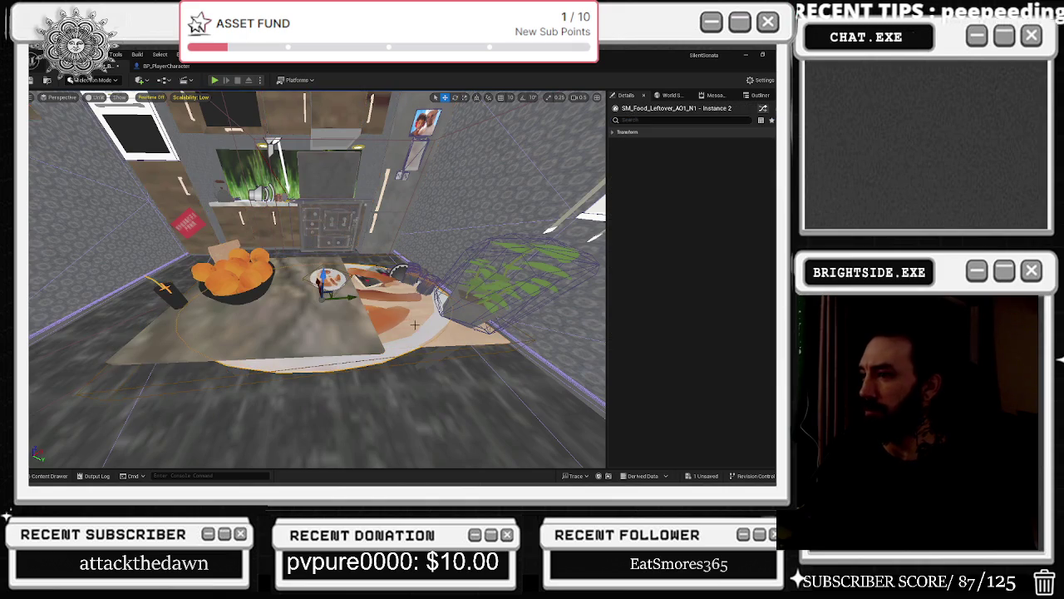
click(613, 131)
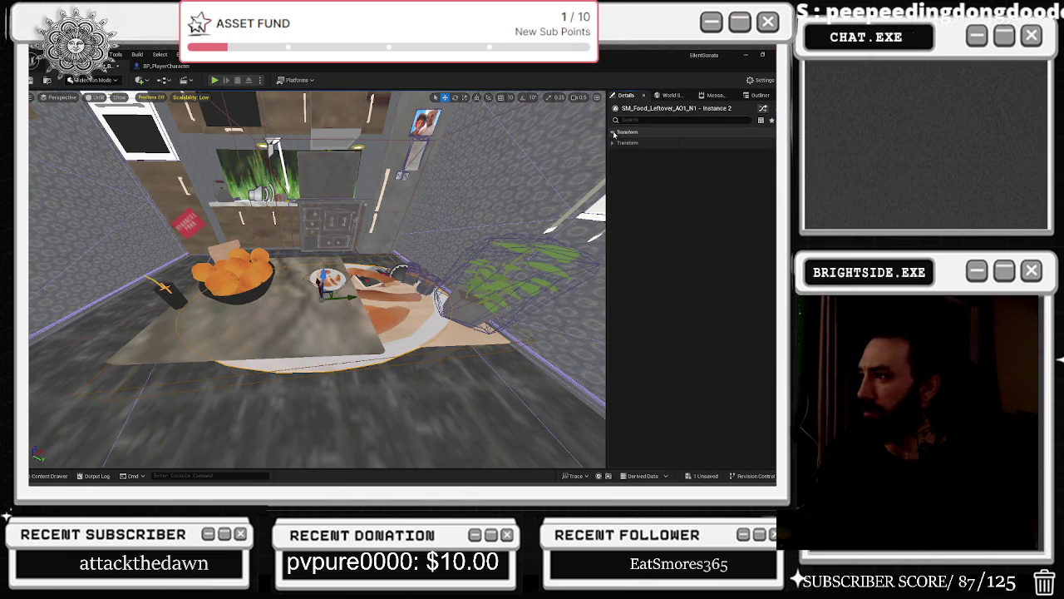
click(613, 144)
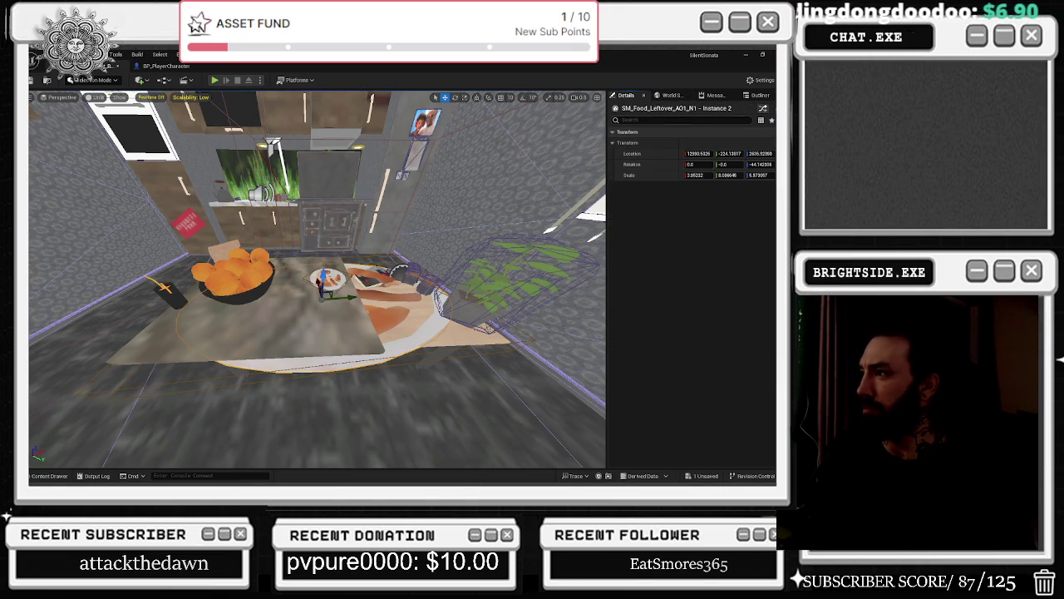
click(763, 109)
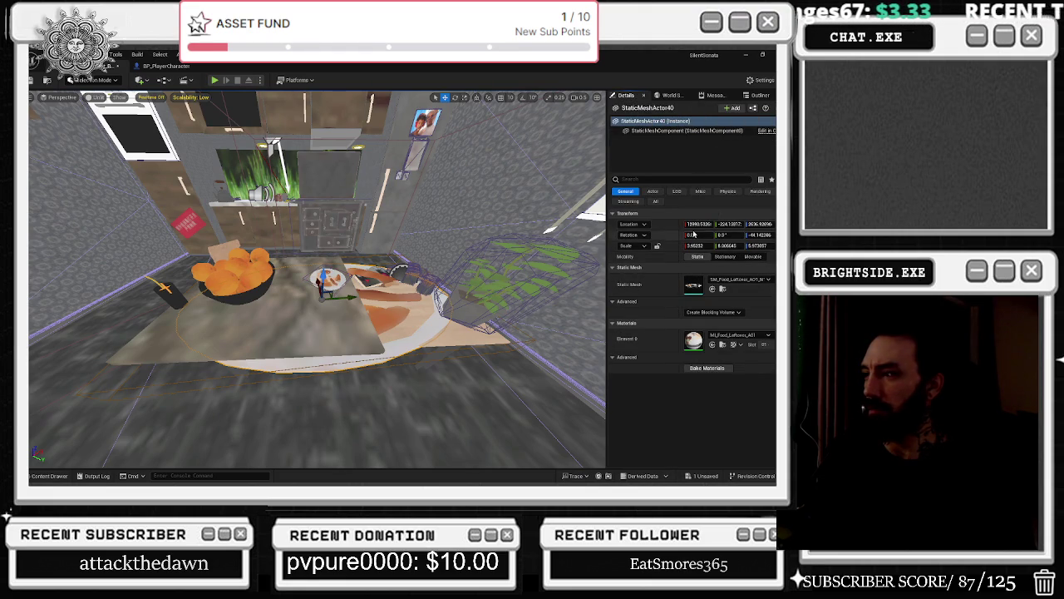
- Search 'vis' in the plate's Details and uncheck Rendering > Visible to hide it
click(665, 178)
text(v)
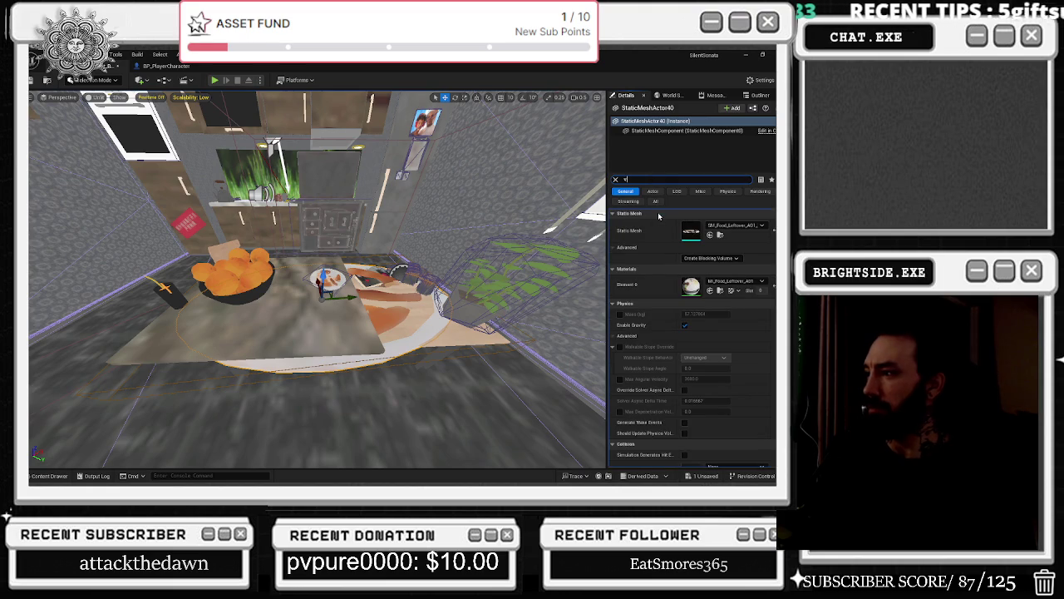
text(is)
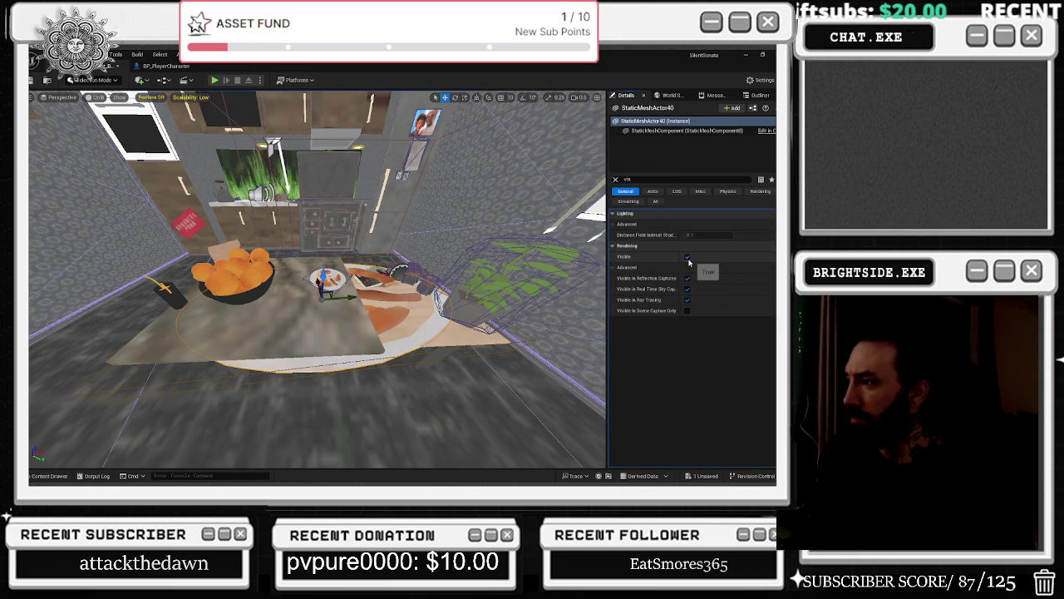
click(688, 257)
mouse_move(58, 162)
mouse_down()
mouse_move(99, 166)
mouse_move(33, 158)
mouse_move(58, 113)
mouse_move(406, 221)
mouse_move(427, 124)
mouse_move(199, 133)
mouse_move(58, 197)
mouse_move(87, 149)
mouse_move(112, 204)
mouse_up()
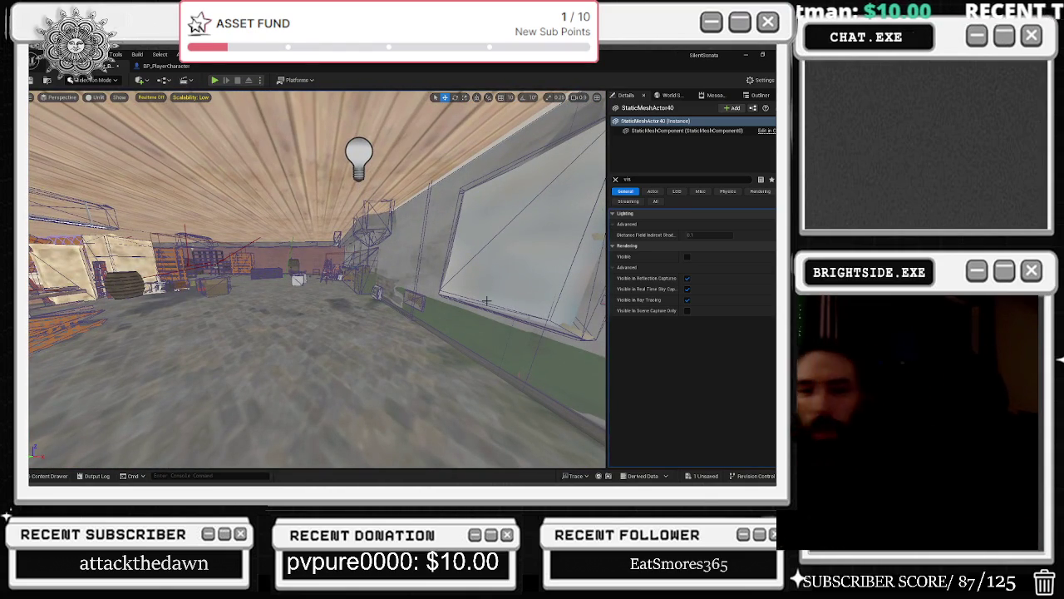
key(alt+Tab)
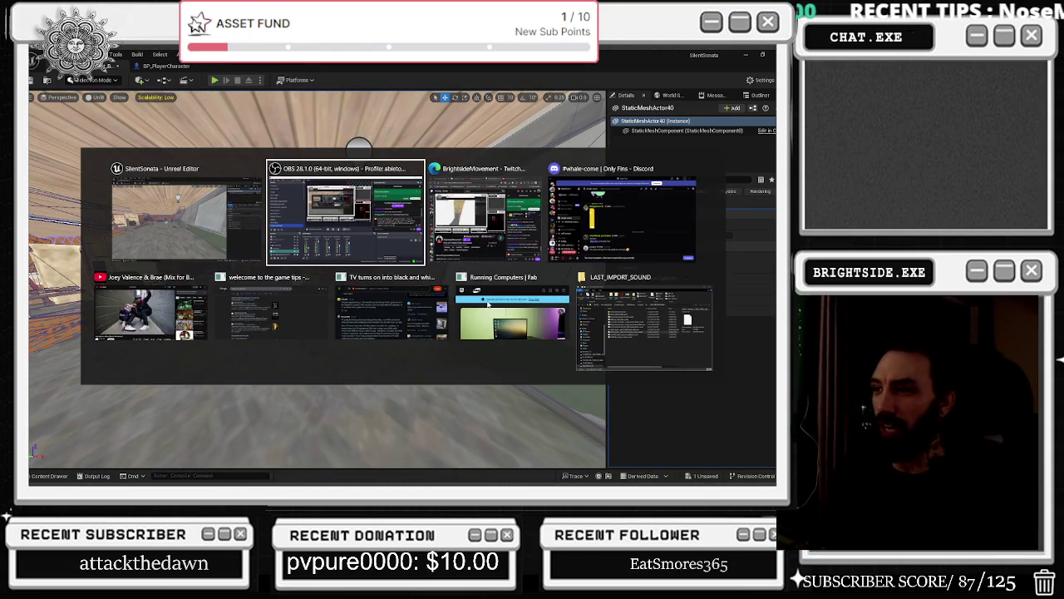
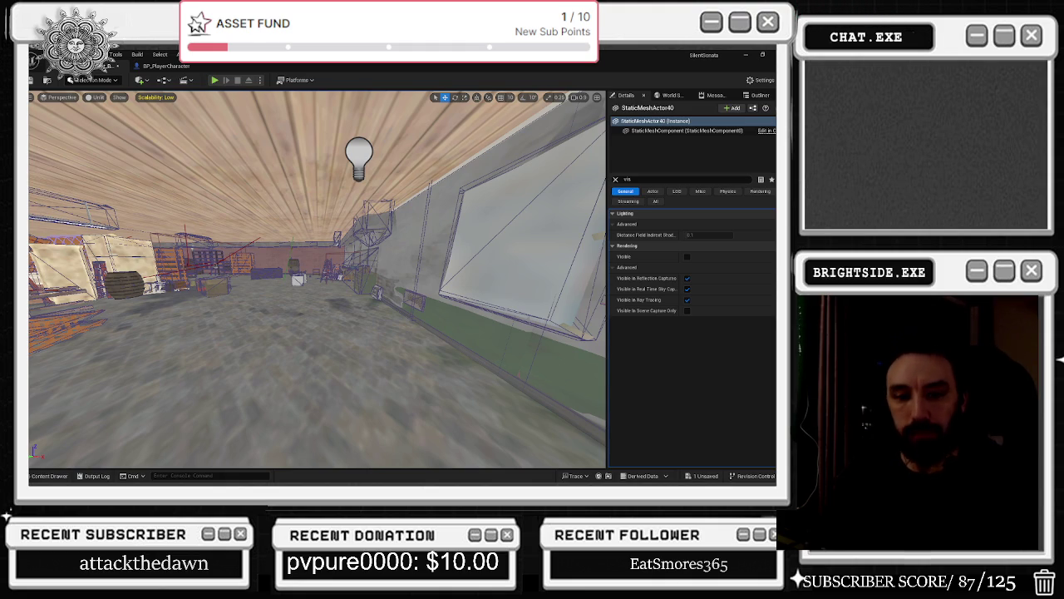
- Fly the camera from the warehouse through several rooms to the green-walled lounge
mouse_move(320, 299)
mouse_down()
mouse_move(299, 249)
mouse_move(312, 241)
mouse_move(249, 275)
mouse_up()
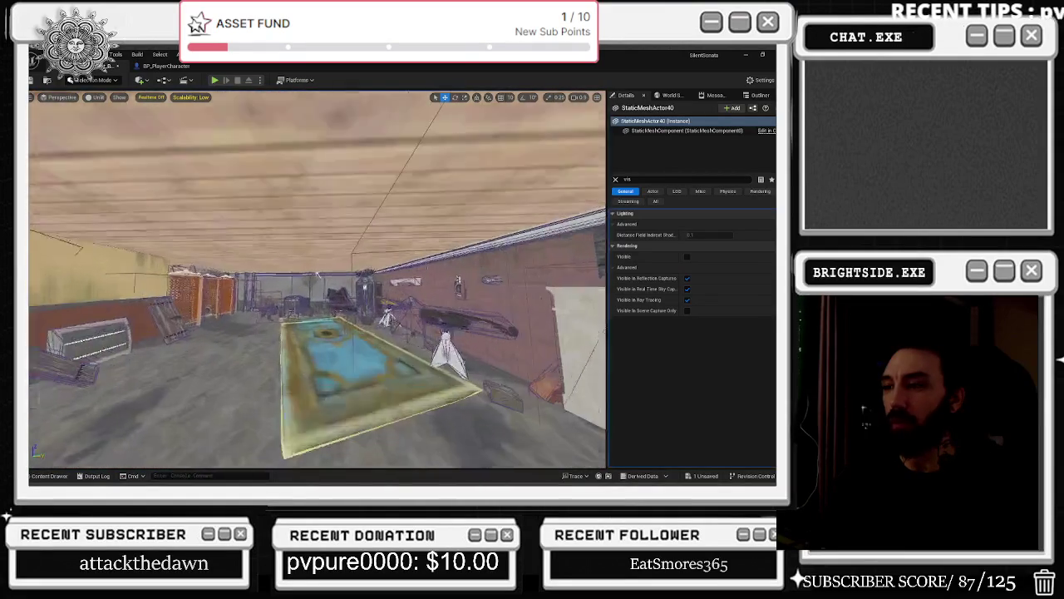
scroll(313, 265, up, 2)
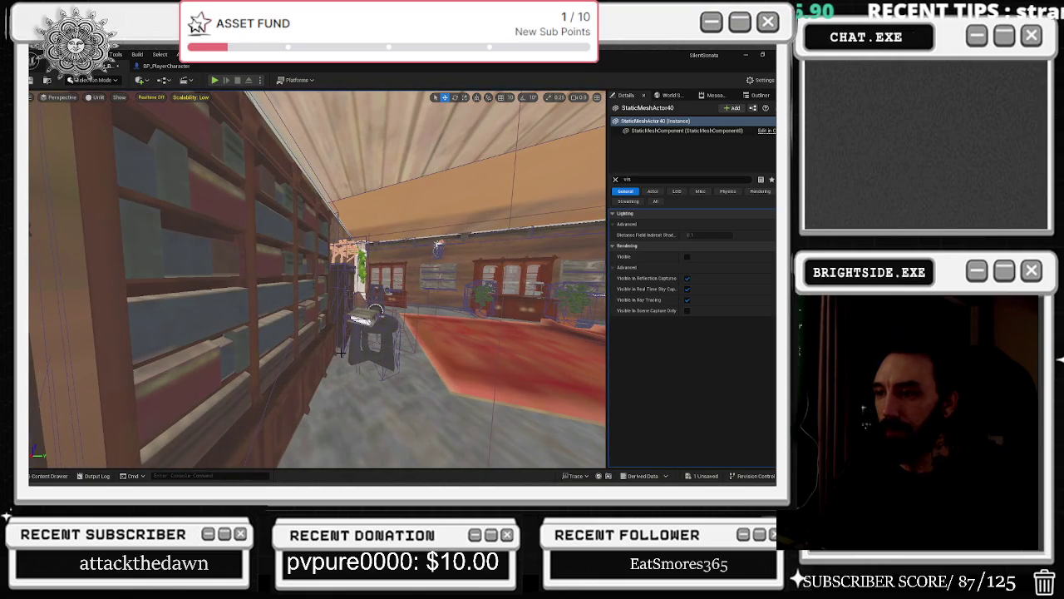
click(341, 353)
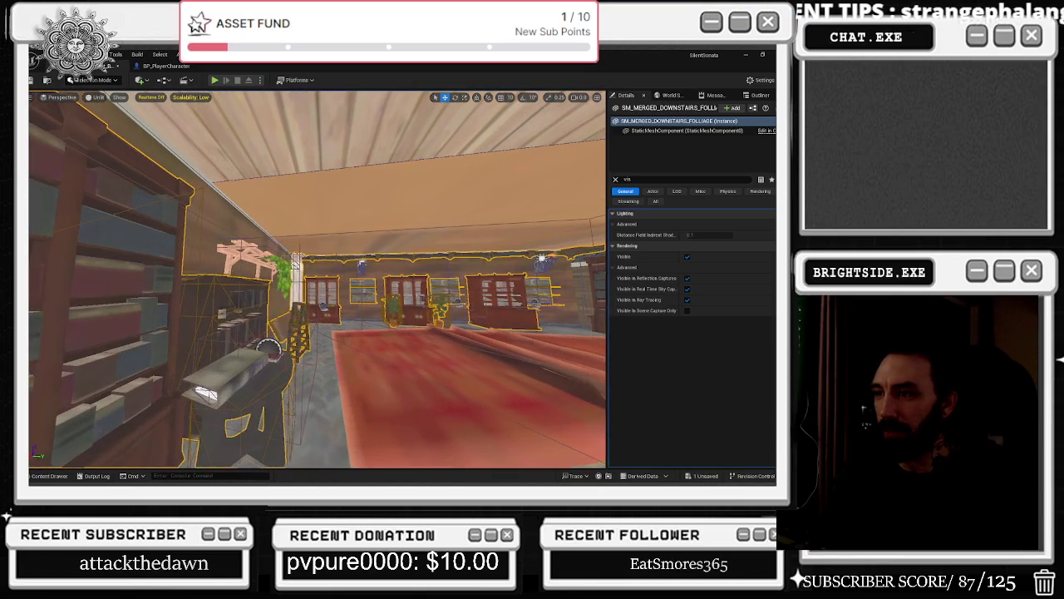
key(f)
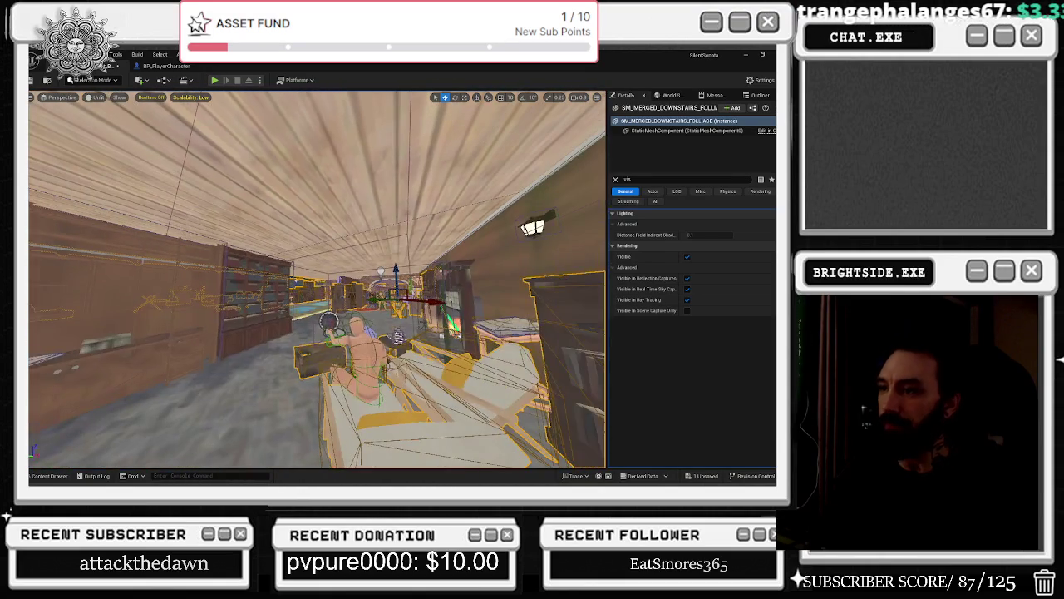
click(441, 386)
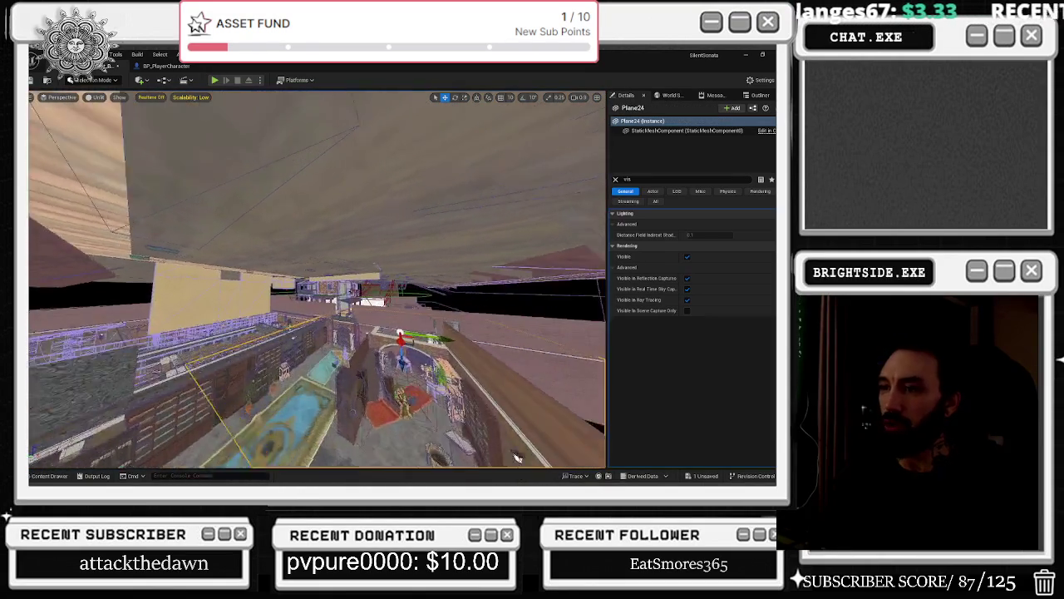
key(w)
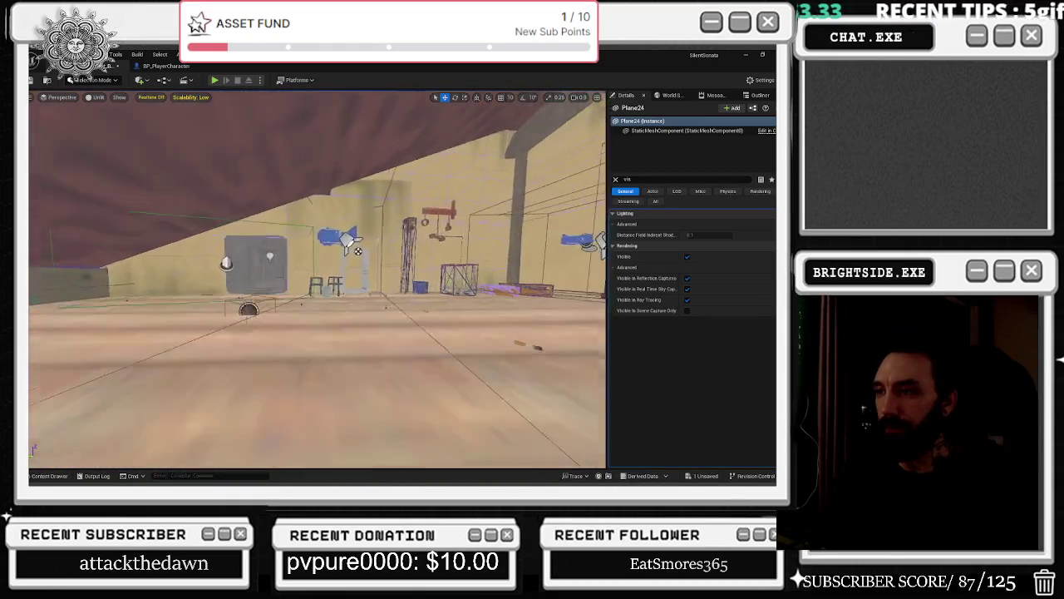
key(w)
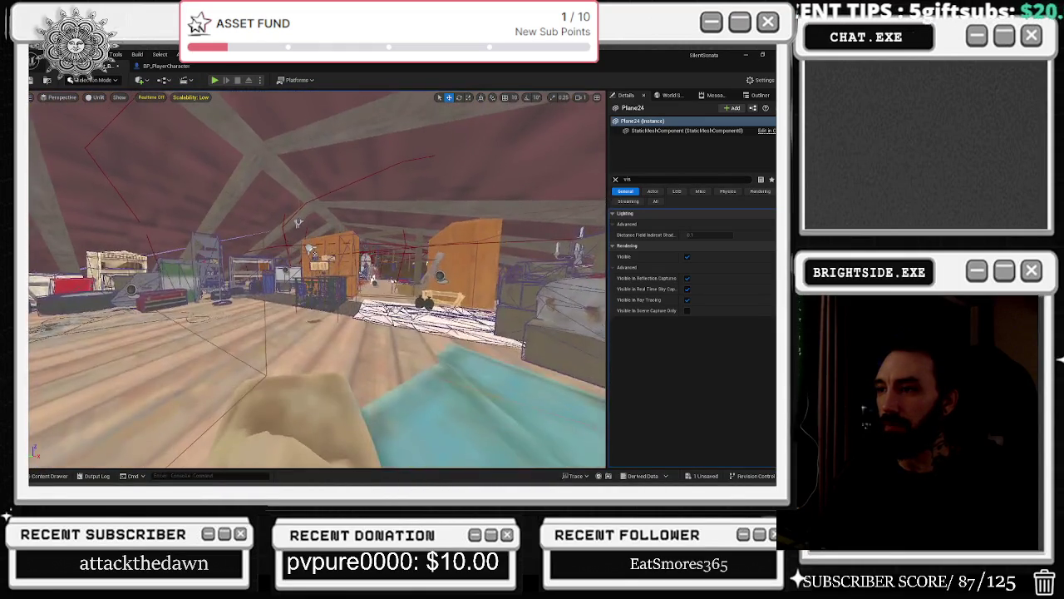
key(w)
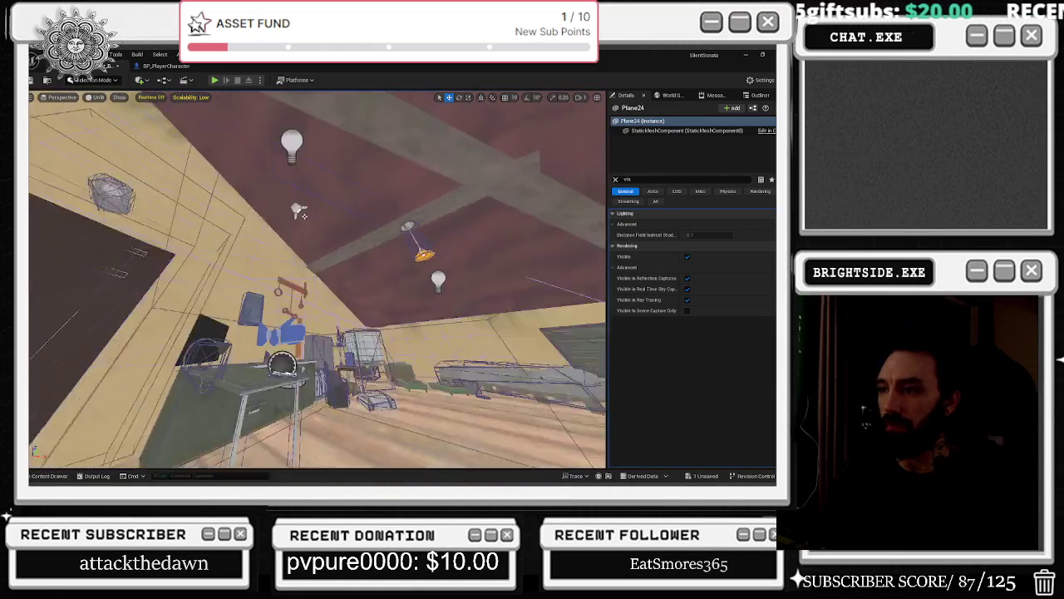
key(w)
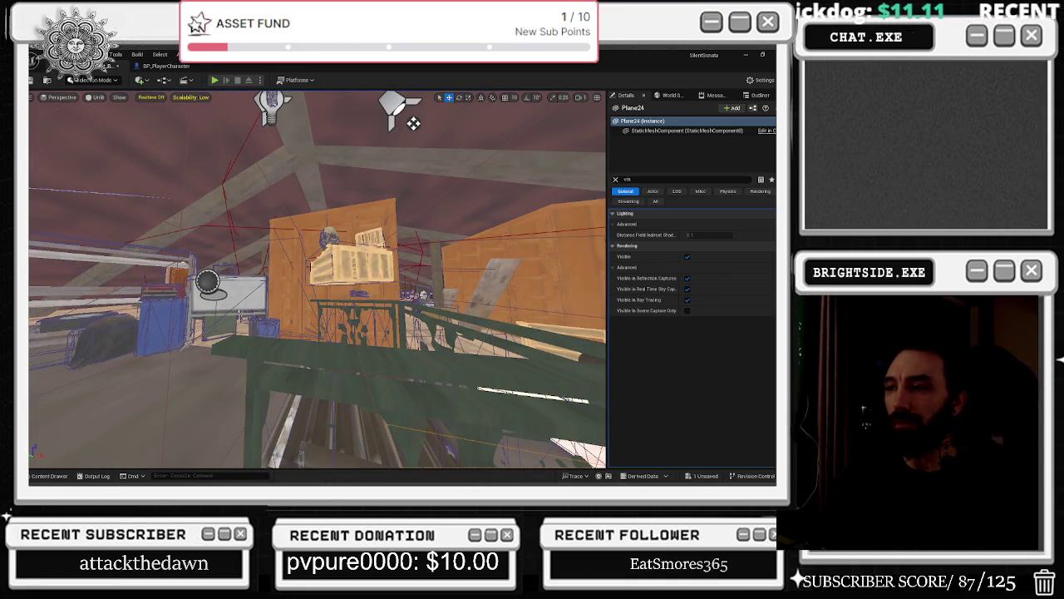
key(w)
key(w)
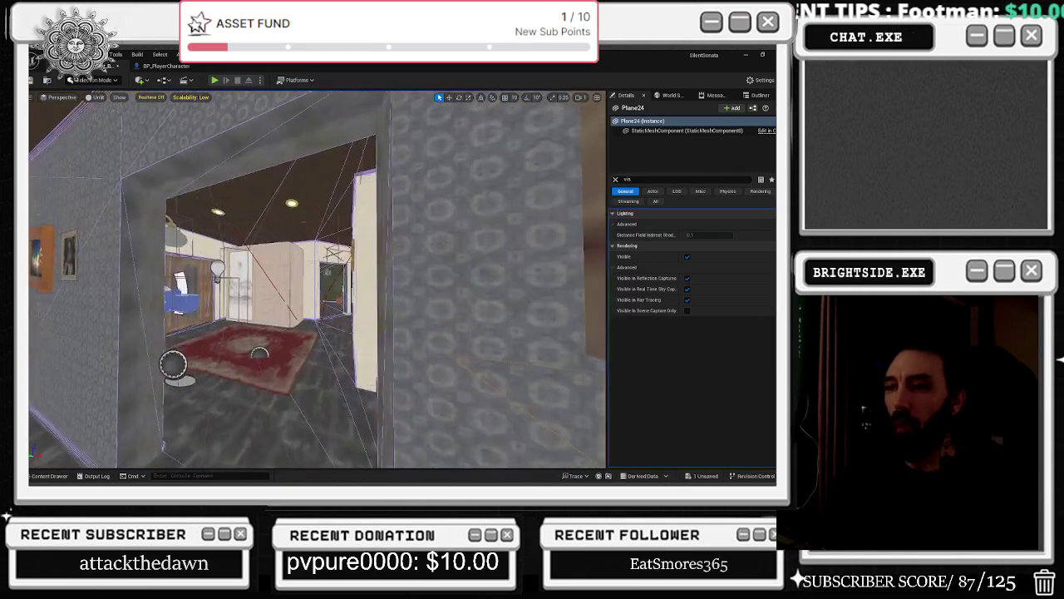
key(w)
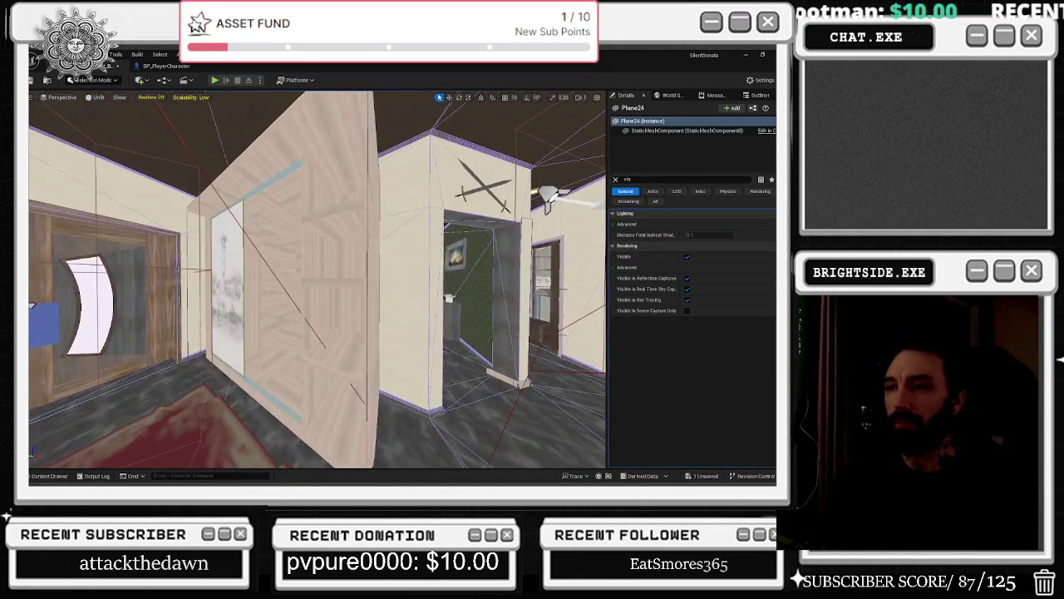
key(w)
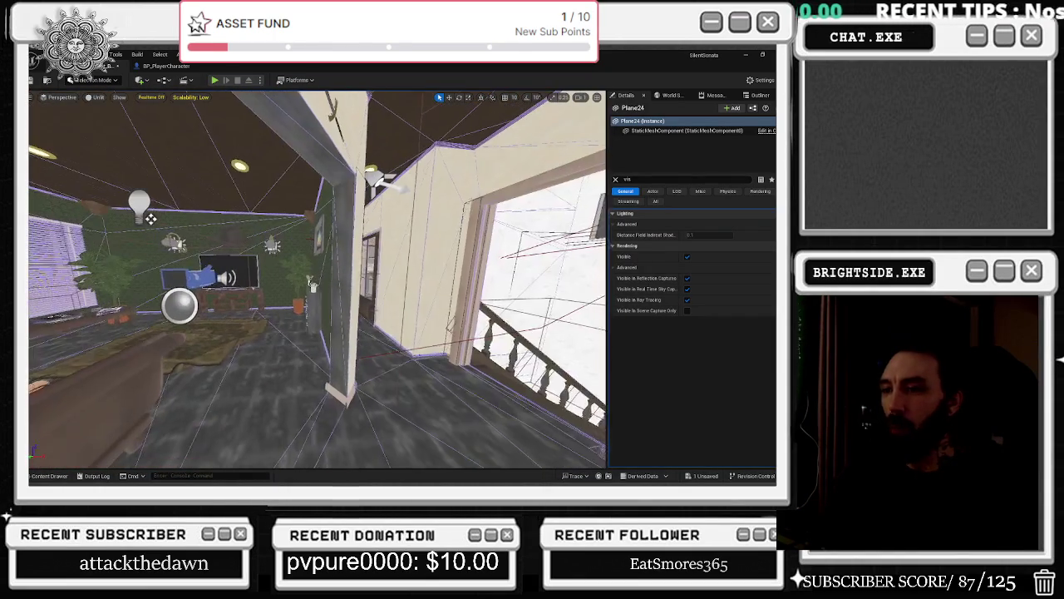
- Continue through the second floor to the green room with the white cabinet and framed pictures
click(158, 220)
key(w)
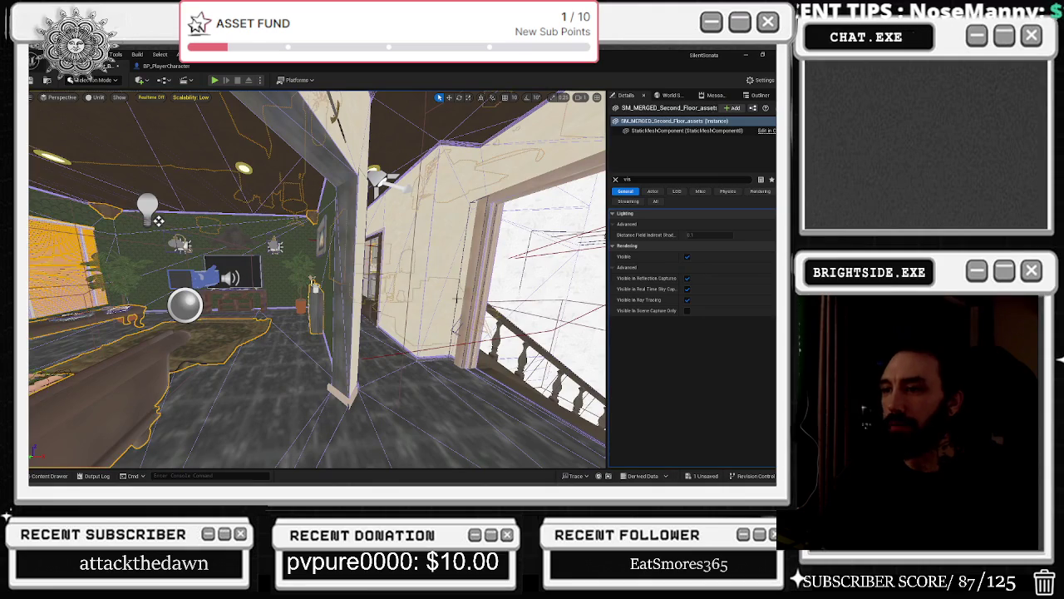
key(w)
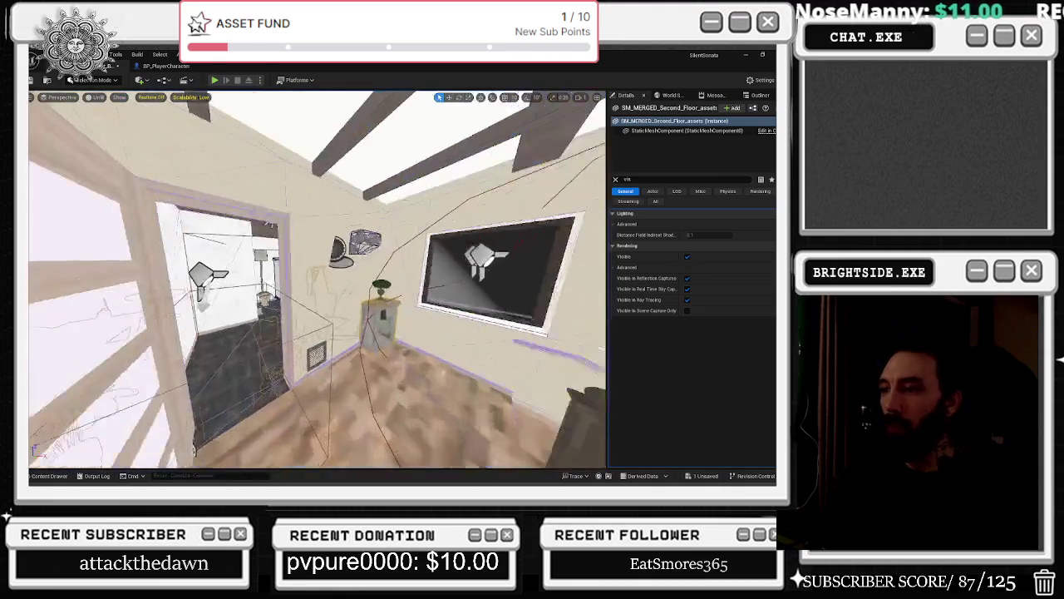
key(w)
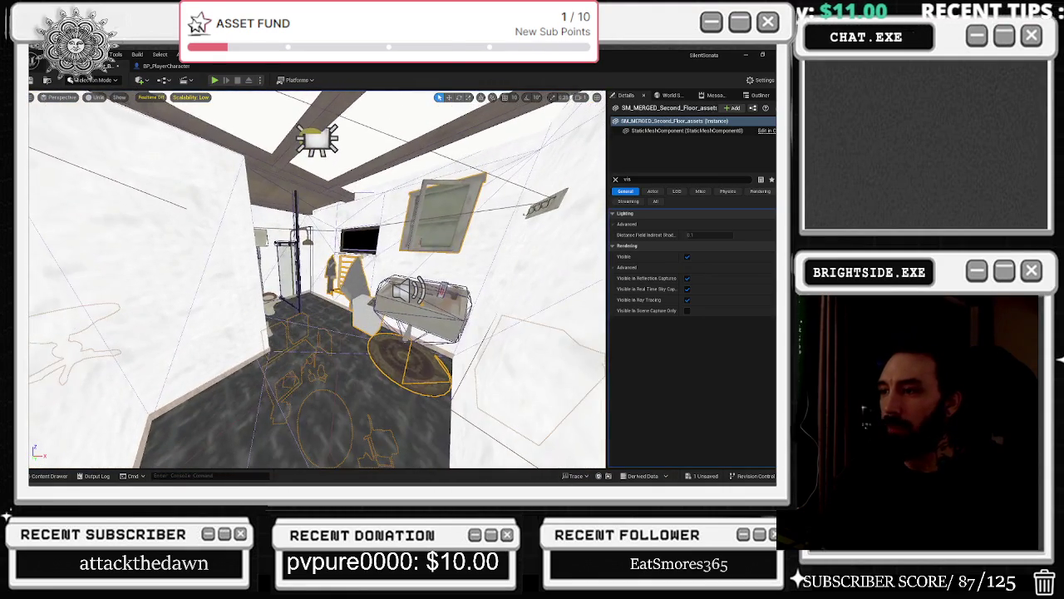
key(w)
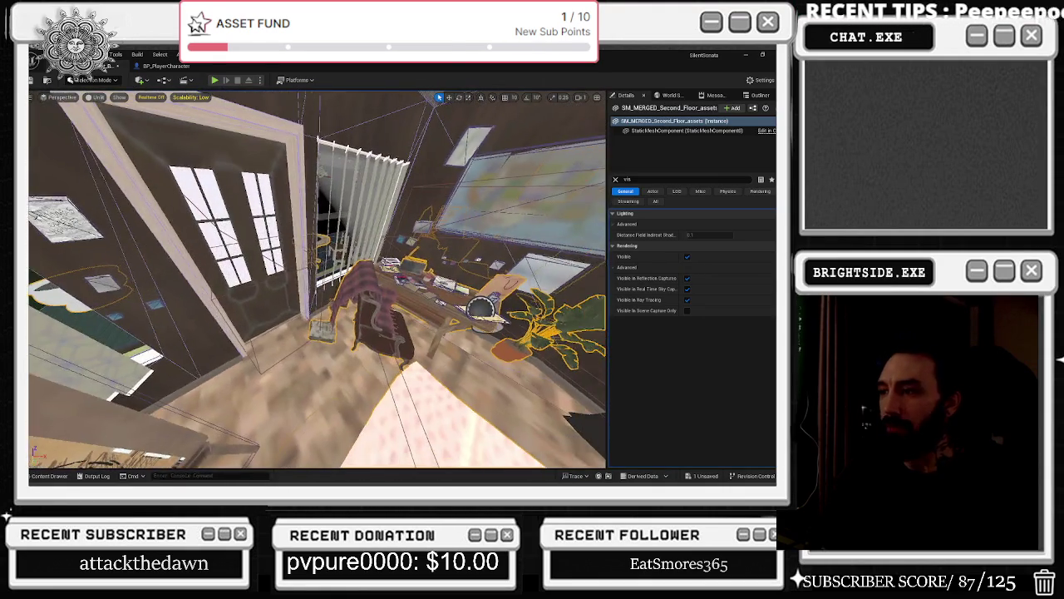
key(w)
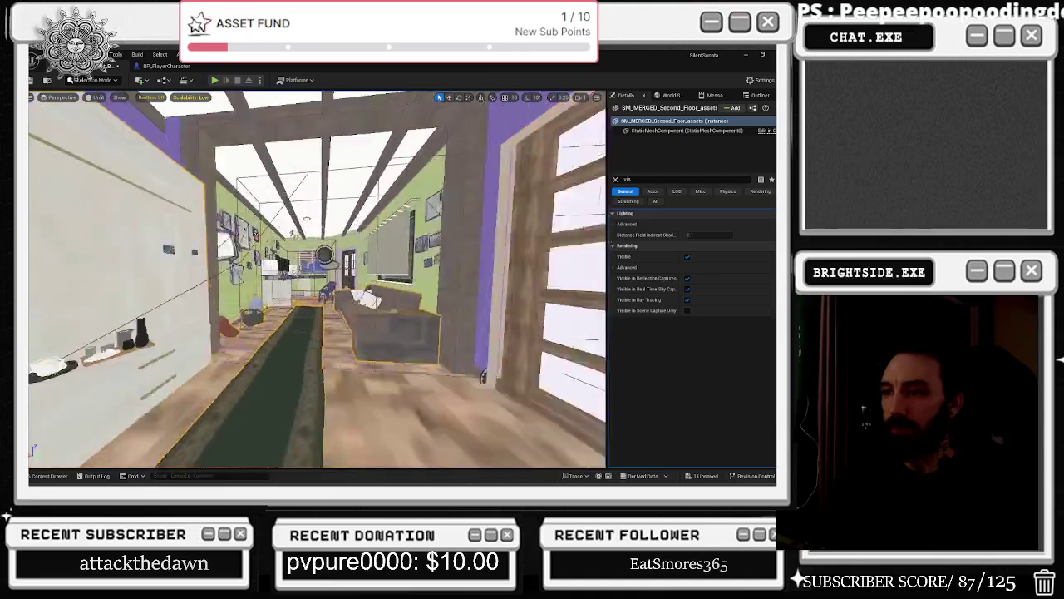
key(w)
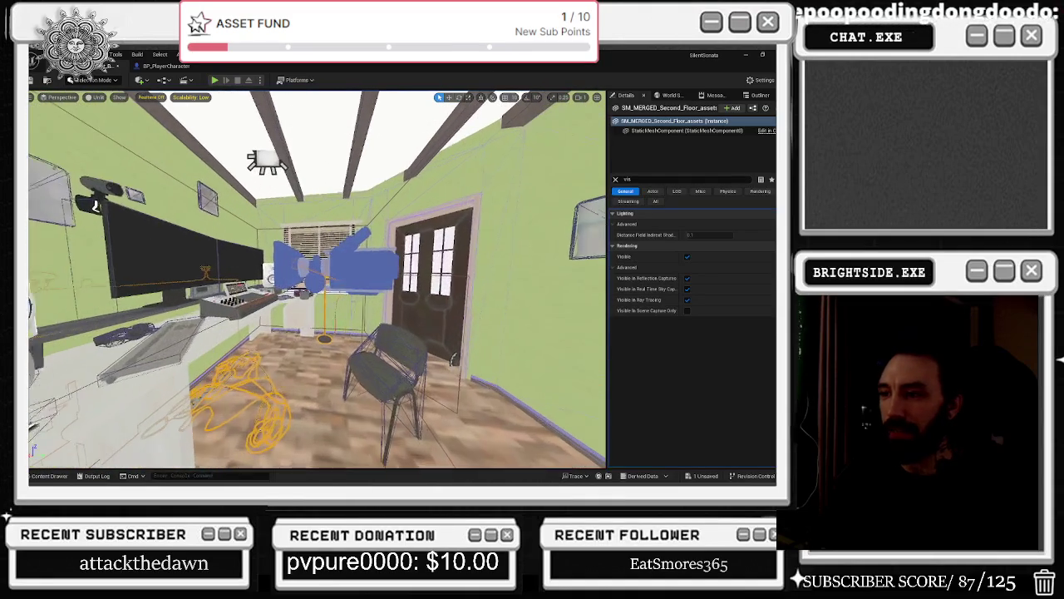
key(w)
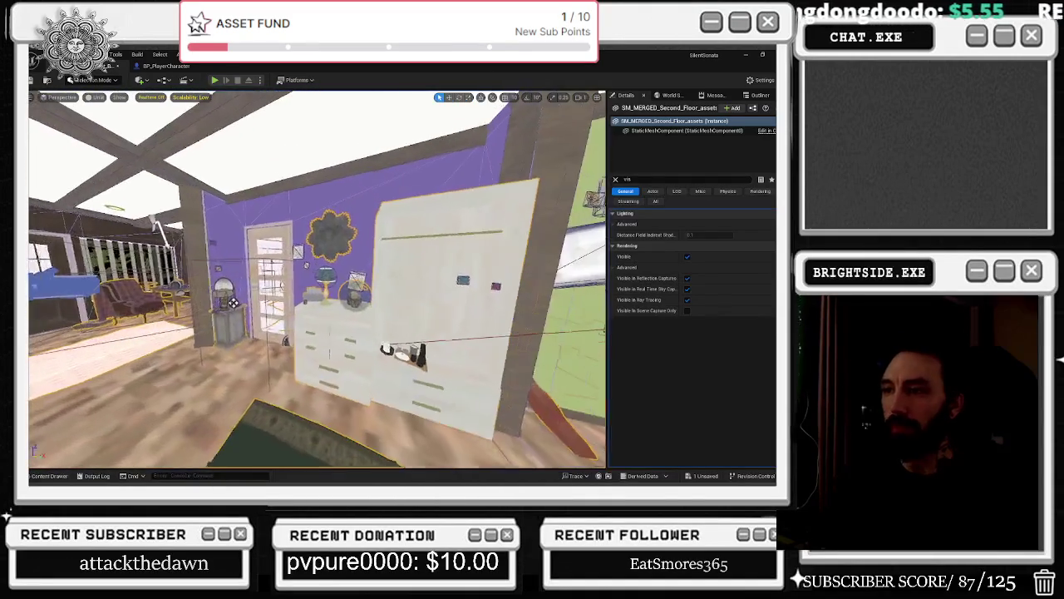
click(346, 319)
key(w)
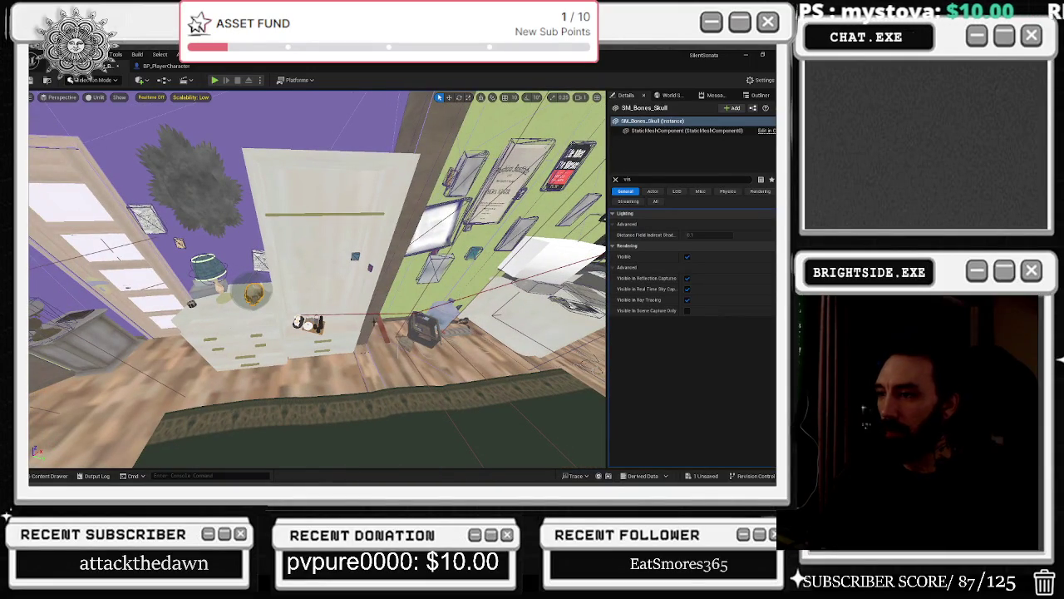
- Move the paper snapshot on the green wall lower and to the left
click(433, 266)
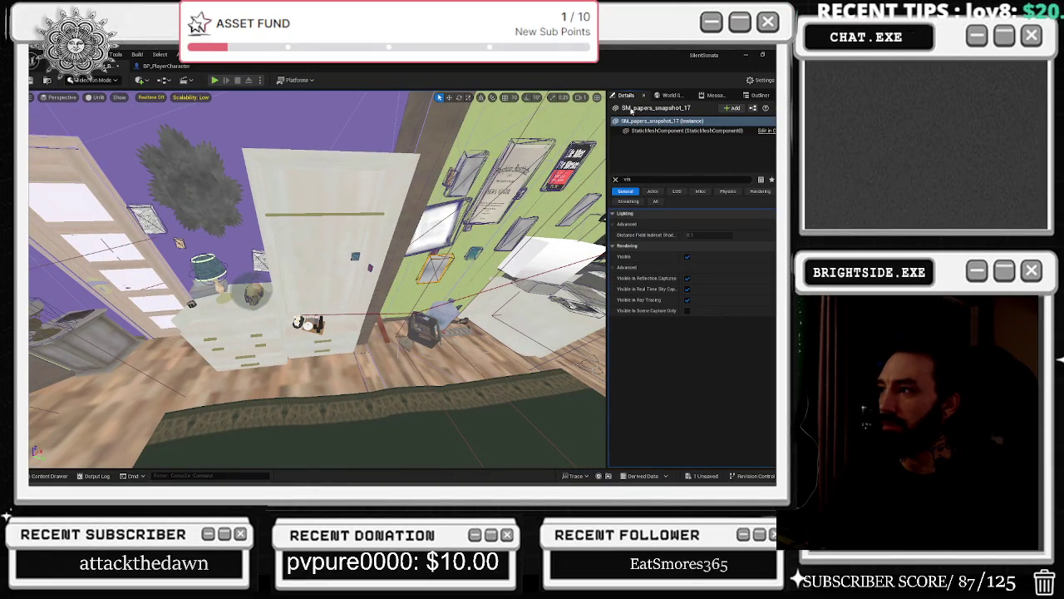
click(616, 180)
mouse_move(316, 283)
mouse_down()
mouse_move(30, 326)
mouse_move(100, 249)
mouse_move(324, 63)
mouse_up()
click(449, 97)
mouse_move(421, 251)
mouse_down()
mouse_move(305, 264)
mouse_move(321, 278)
mouse_move(328, 274)
mouse_move(306, 238)
mouse_move(291, 275)
mouse_move(307, 283)
mouse_up()
key(space)
key(space)
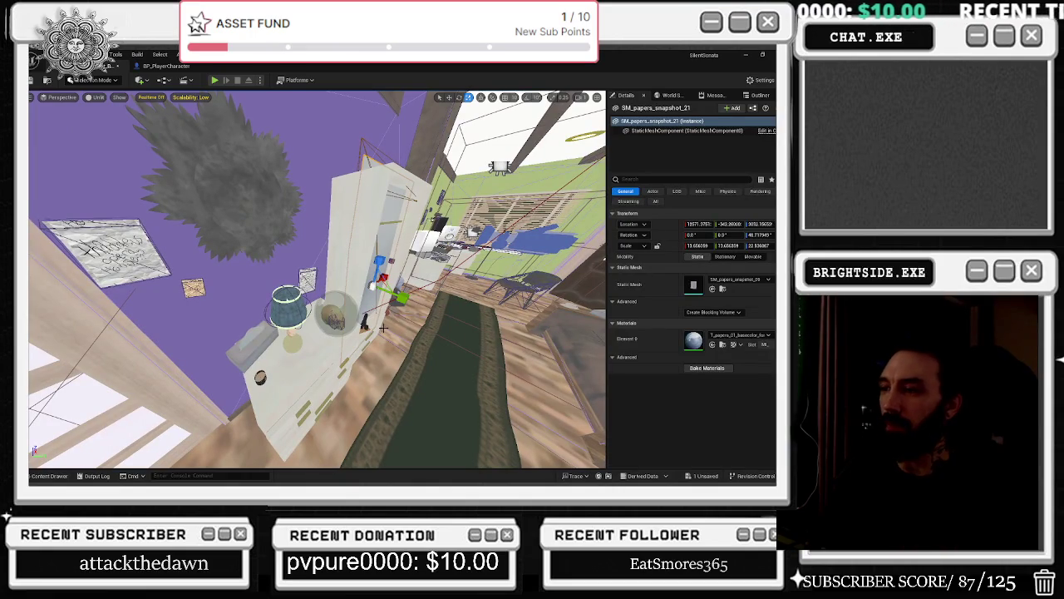
key(w)
drag(408, 298, 420, 315)
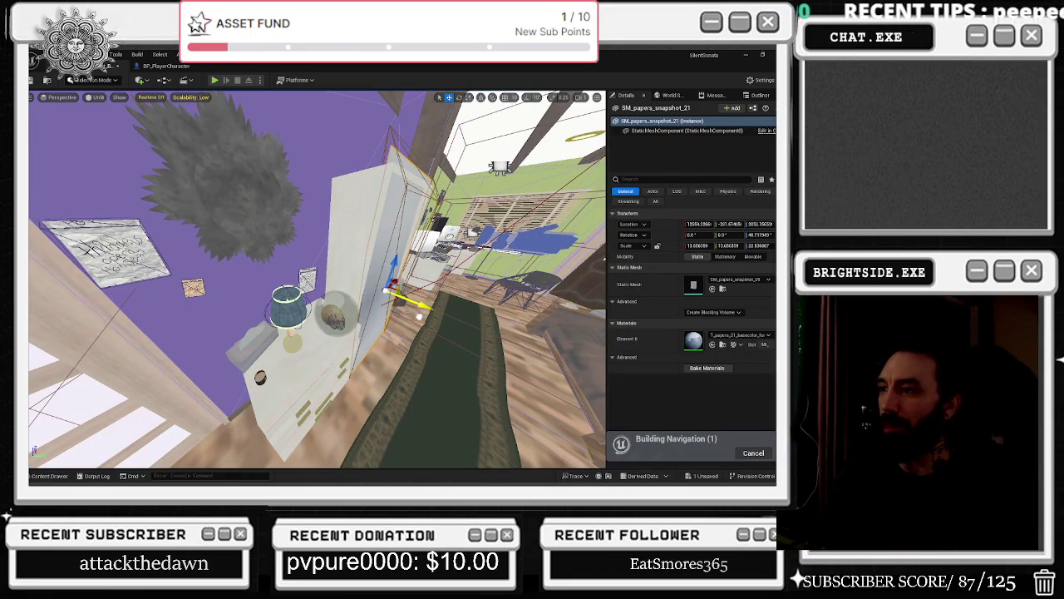
drag(394, 264, 391, 275)
- Turn off Visible on the snapshot's static mesh component and frame it in view
click(682, 131)
click(680, 179)
text(vis)
click(687, 246)
key(f)
mouse_move(316, 282)
mouse_down()
mouse_move(149, 260)
mouse_move(125, 232)
mouse_move(138, 186)
mouse_move(146, 211)
mouse_up()
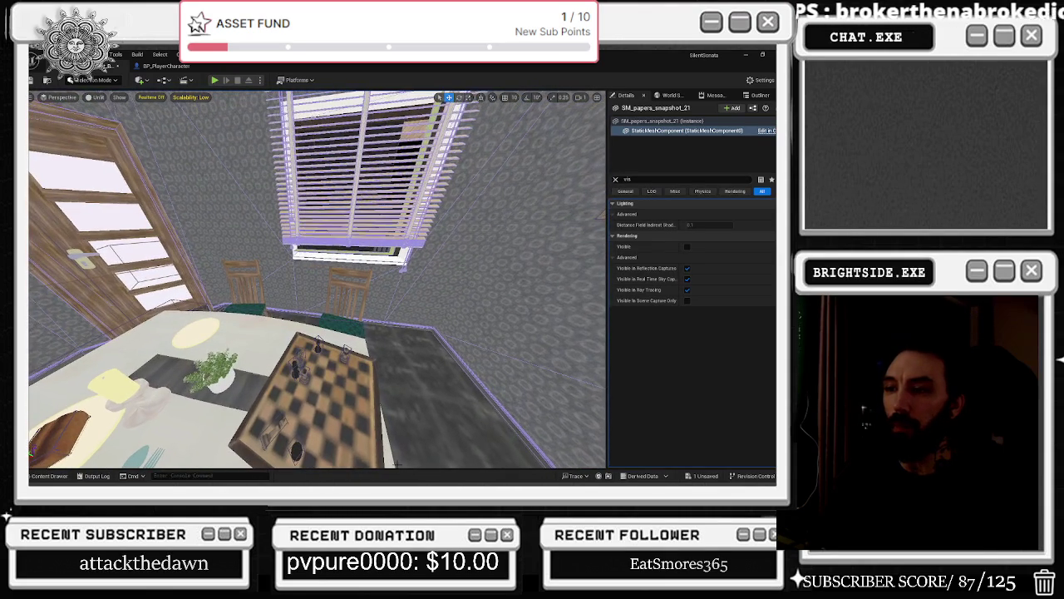
click(259, 357)
drag(259, 357, 268, 338)
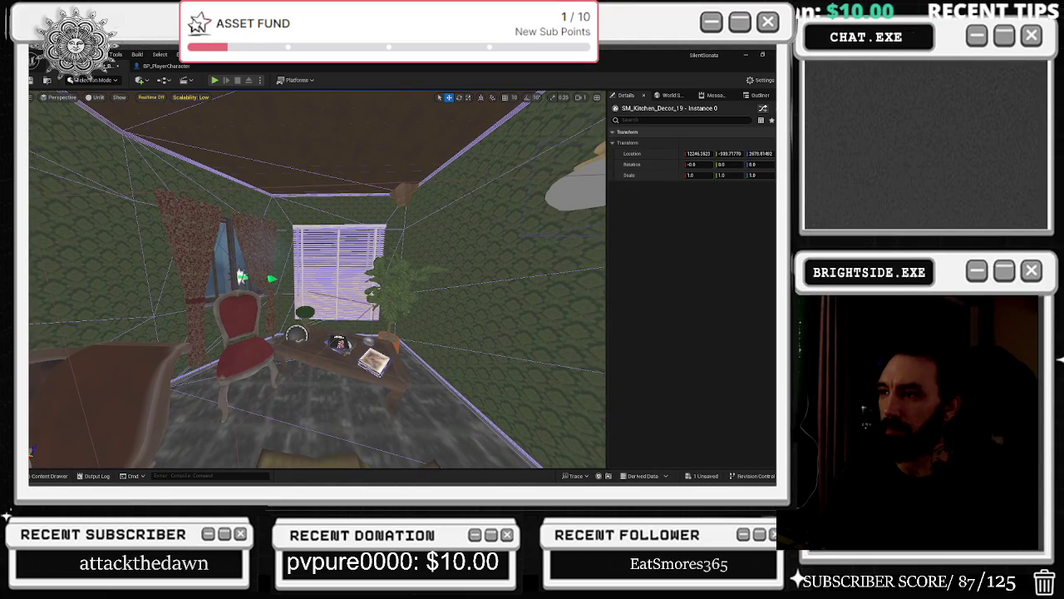
drag(399, 380, 399, 380)
click(369, 364)
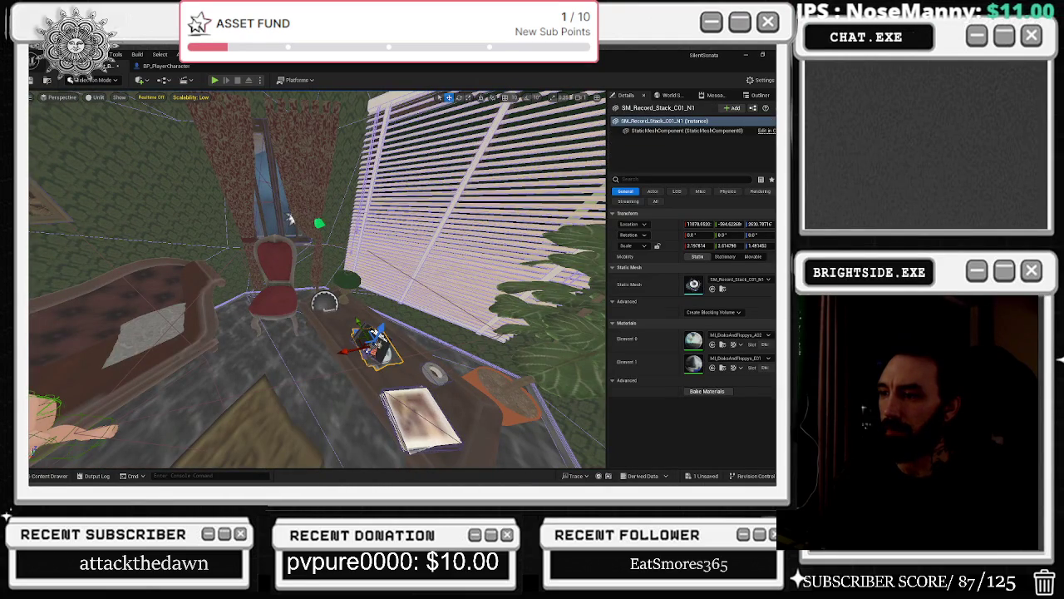
click(360, 366)
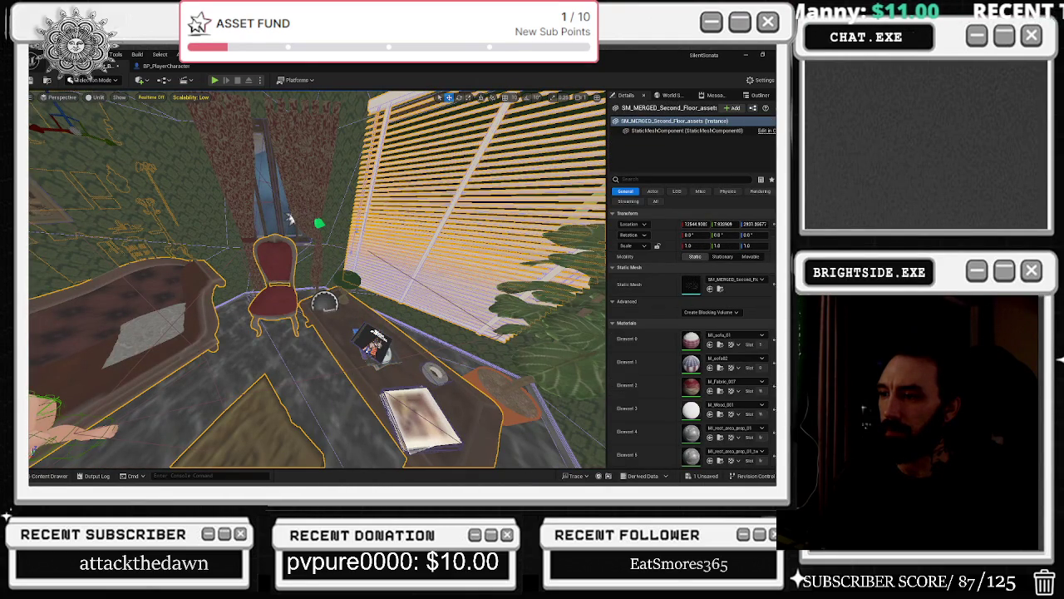
click(325, 301)
click(351, 368)
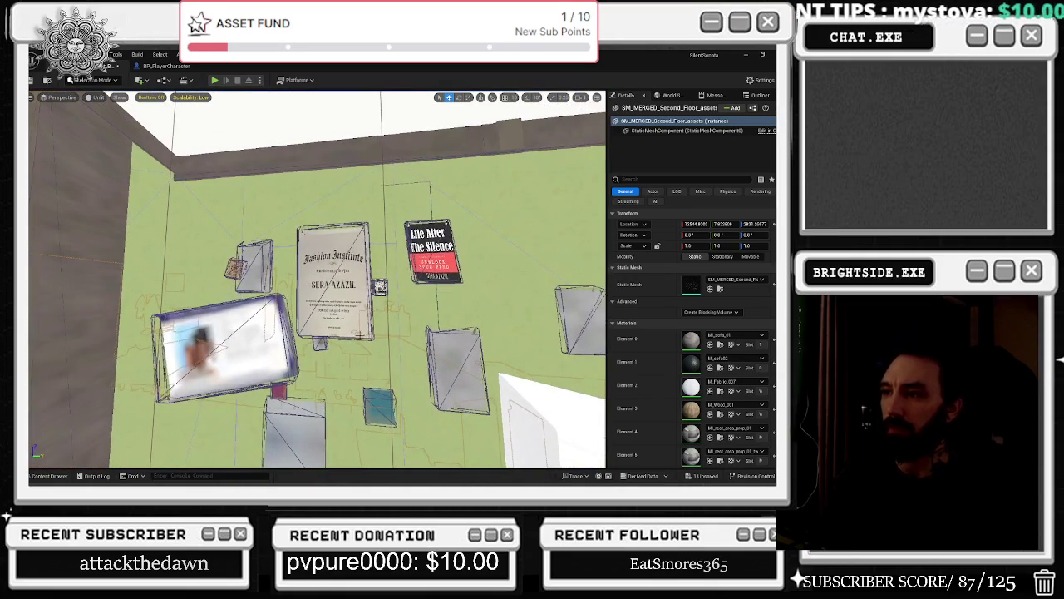
click(333, 281)
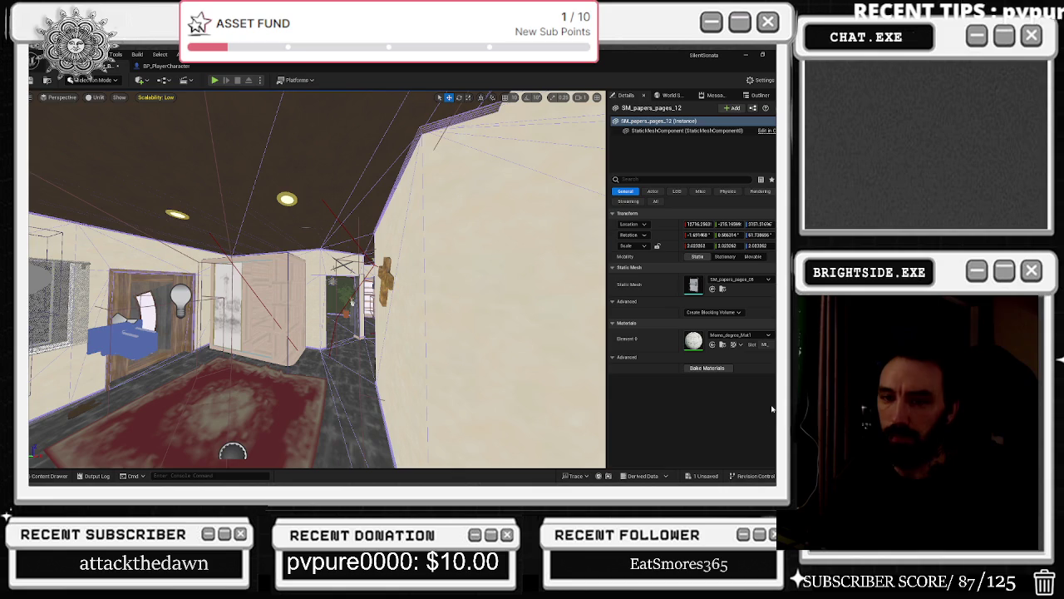
- Save the map, then show the Windmills/Maps folder in the Content Drawer
click(712, 477)
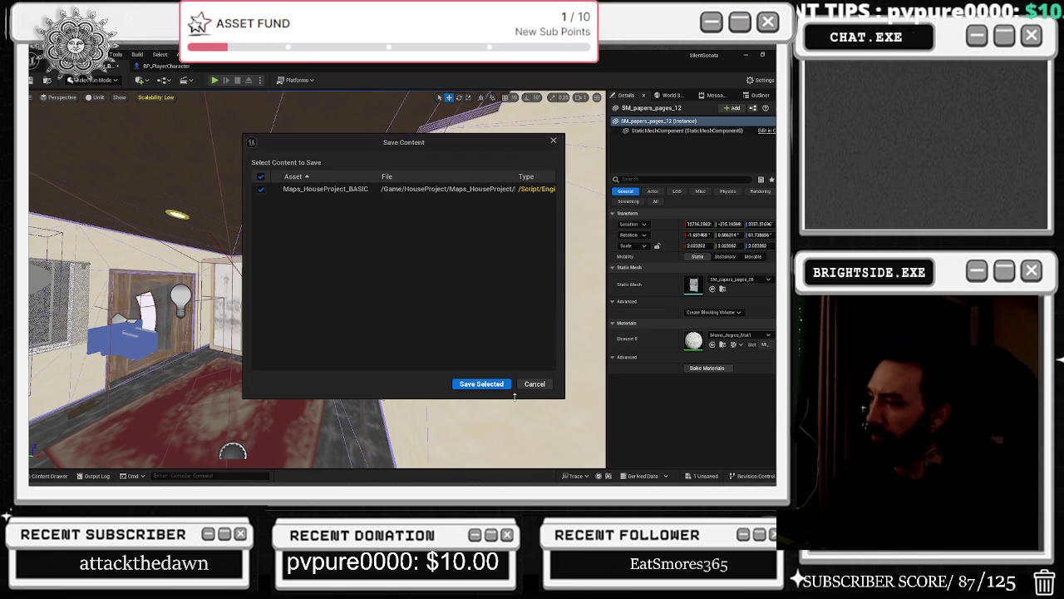
click(482, 385)
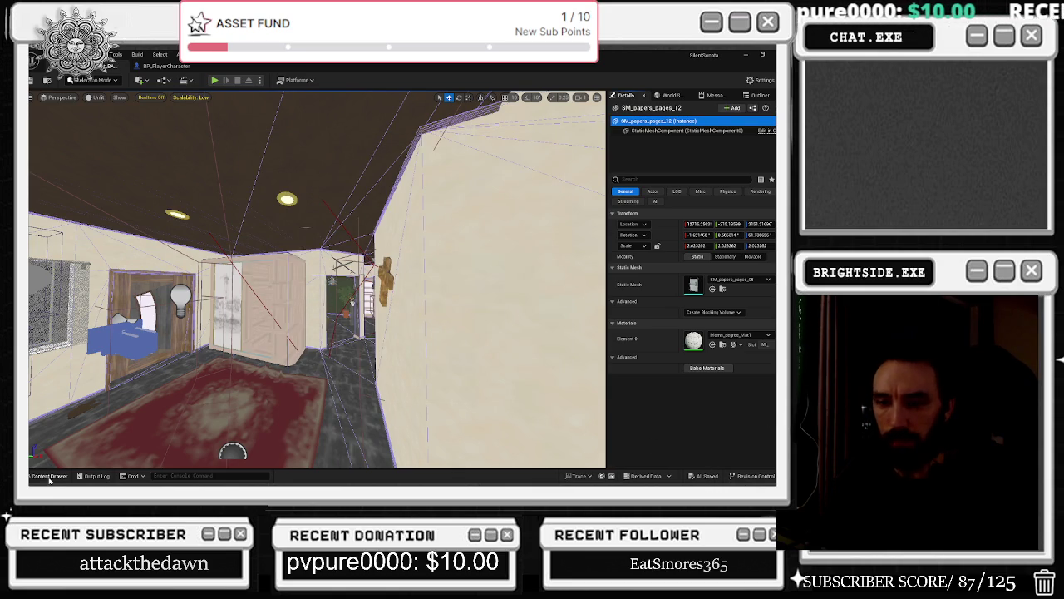
click(49, 475)
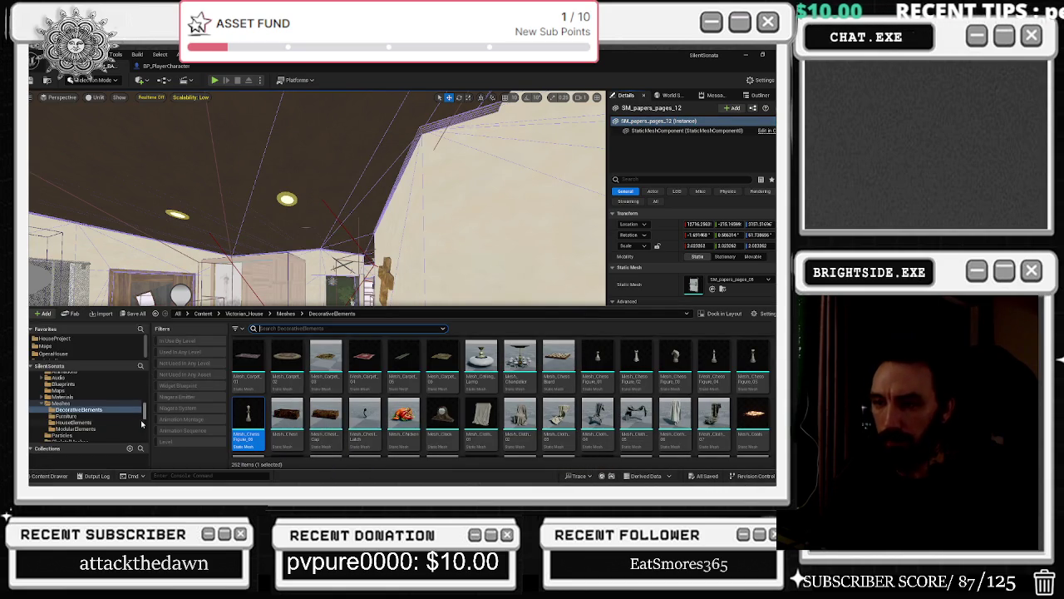
scroll(143, 413, up, 5)
click(50, 377)
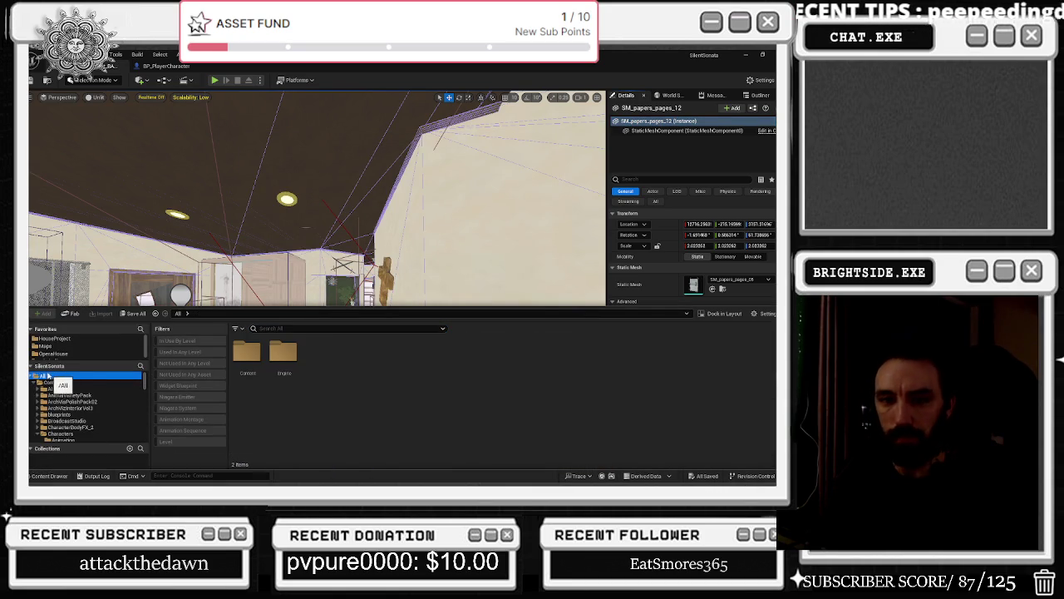
click(106, 347)
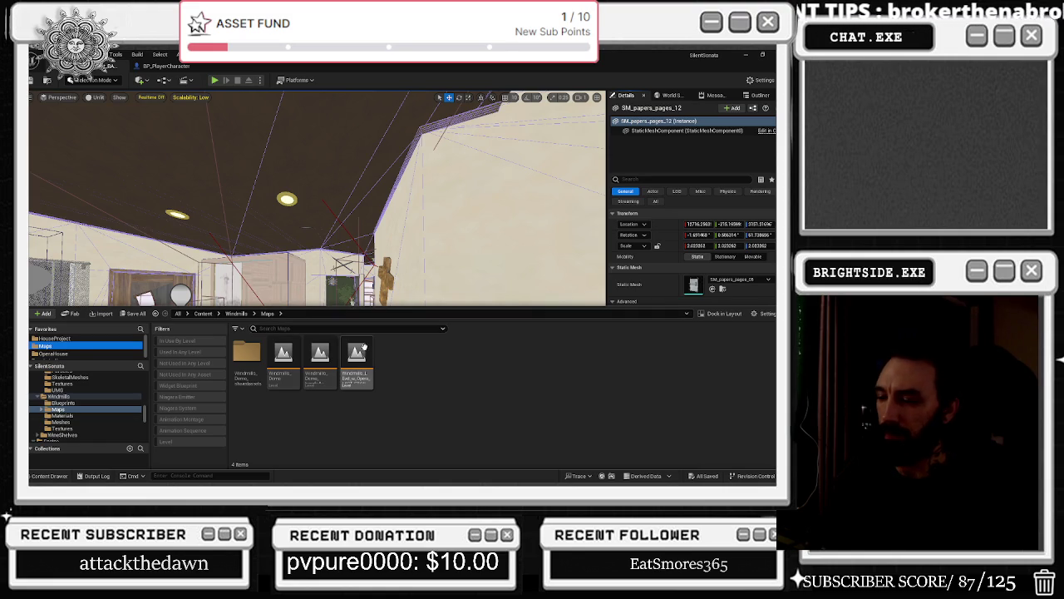
- Close the Content Drawer and show the Blueprints toolbar dropdown
drag(345, 308, 345, 326)
click(345, 304)
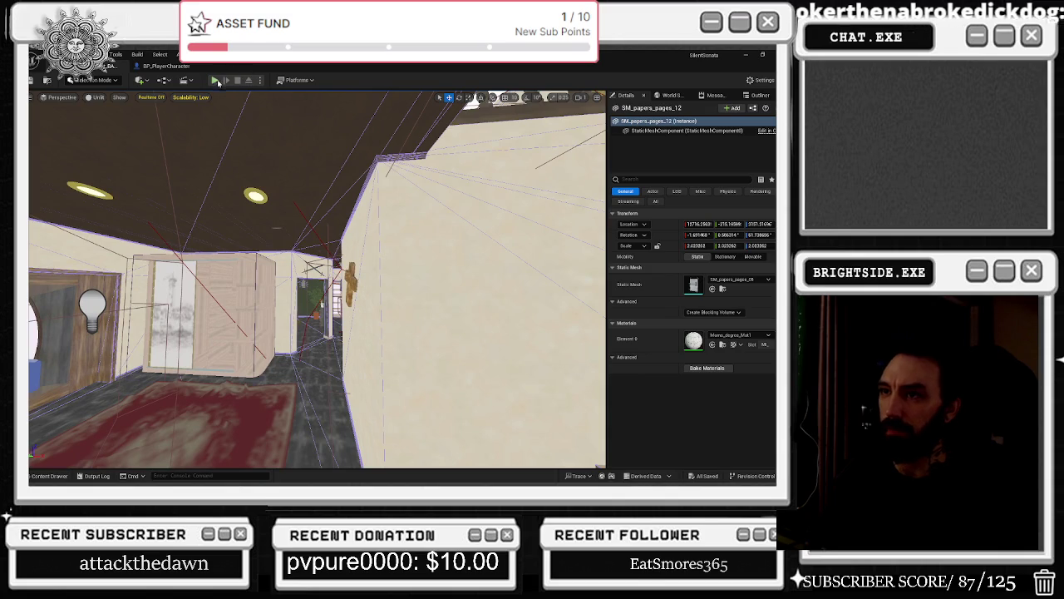
click(164, 79)
click(197, 153)
scroll(255, 176, down, 7)
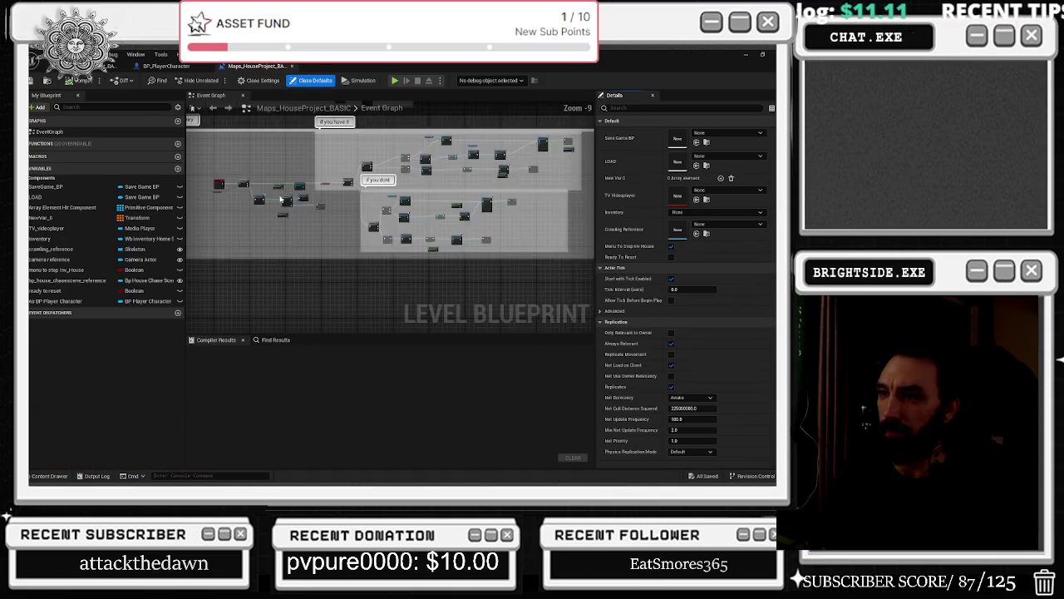
mouse_move(254, 175)
mouse_down()
mouse_move(291, 308)
mouse_move(332, 333)
mouse_up()
scroll(307, 258, up, 6)
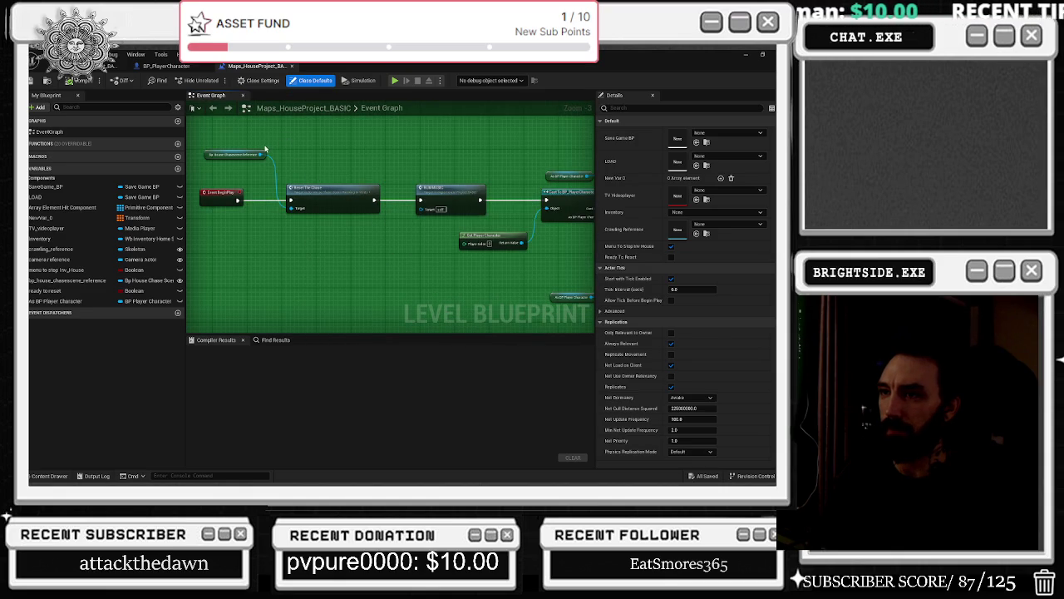
drag(259, 168, 246, 171)
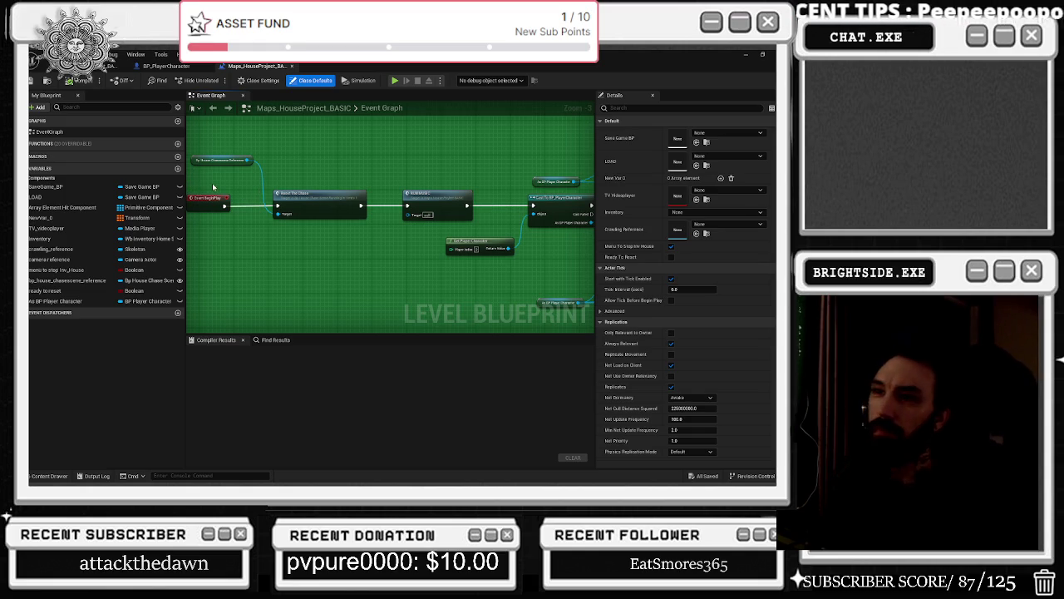
drag(426, 151, 246, 171)
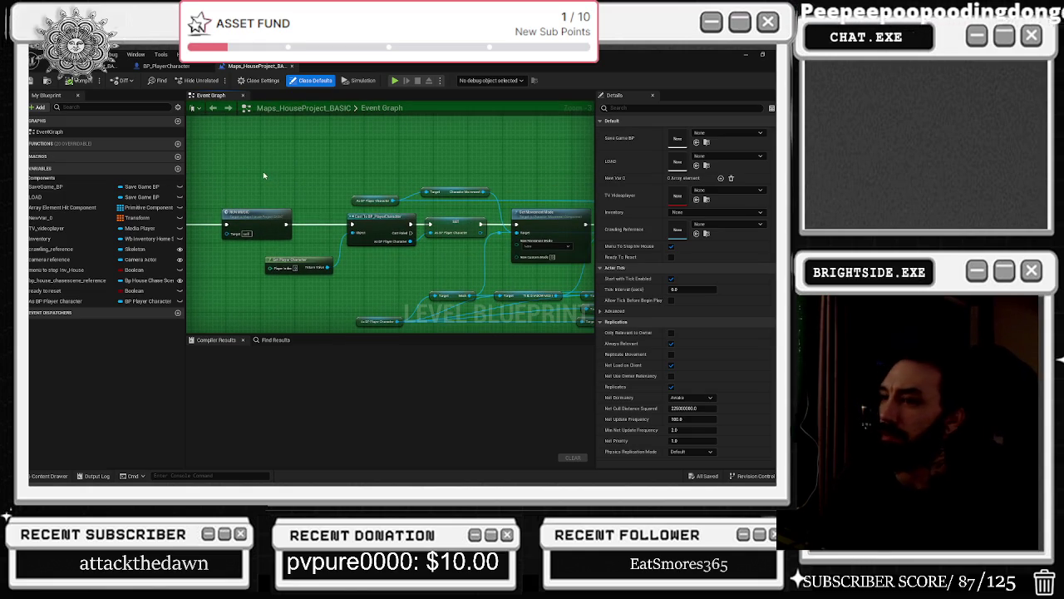
drag(312, 184, 183, 176)
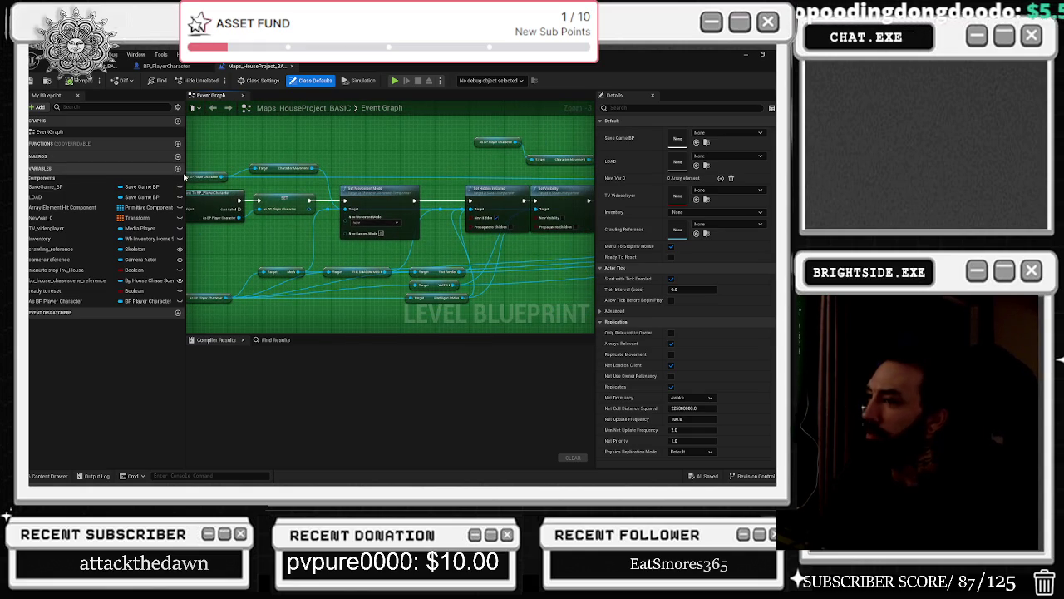
drag(397, 130, 184, 136)
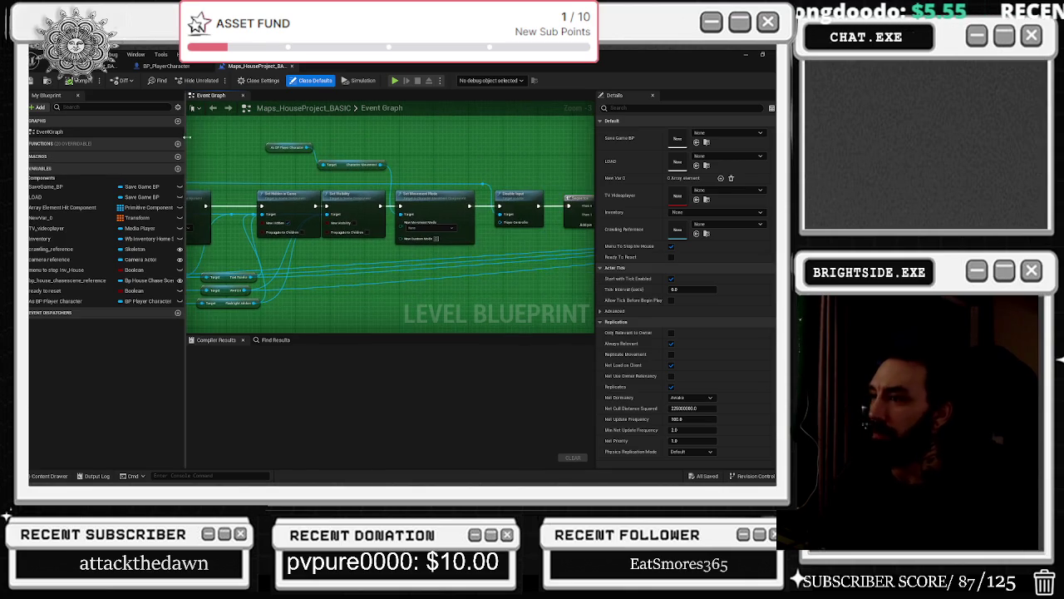
drag(307, 158, 182, 168)
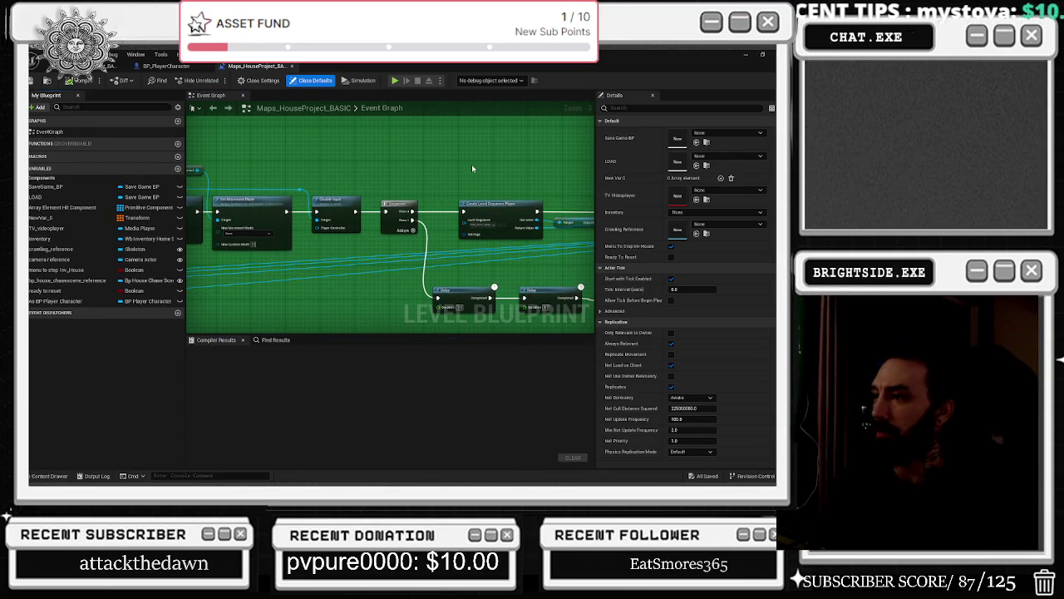
mouse_move(472, 169)
mouse_down()
mouse_move(192, 179)
mouse_move(198, 118)
mouse_move(313, 115)
mouse_up()
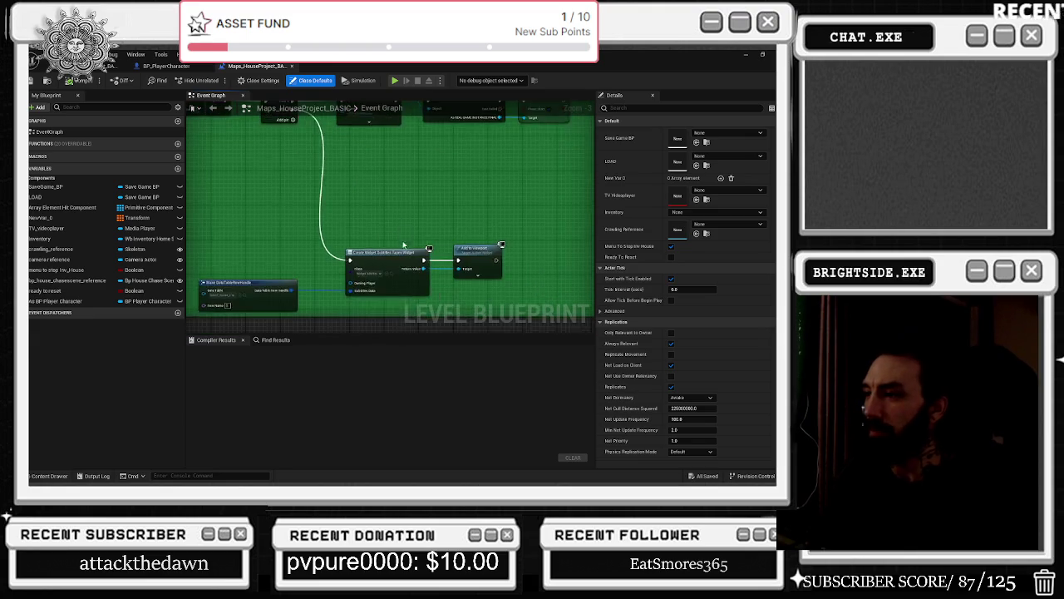
scroll(464, 203, up, 3)
scroll(327, 202, down, 4)
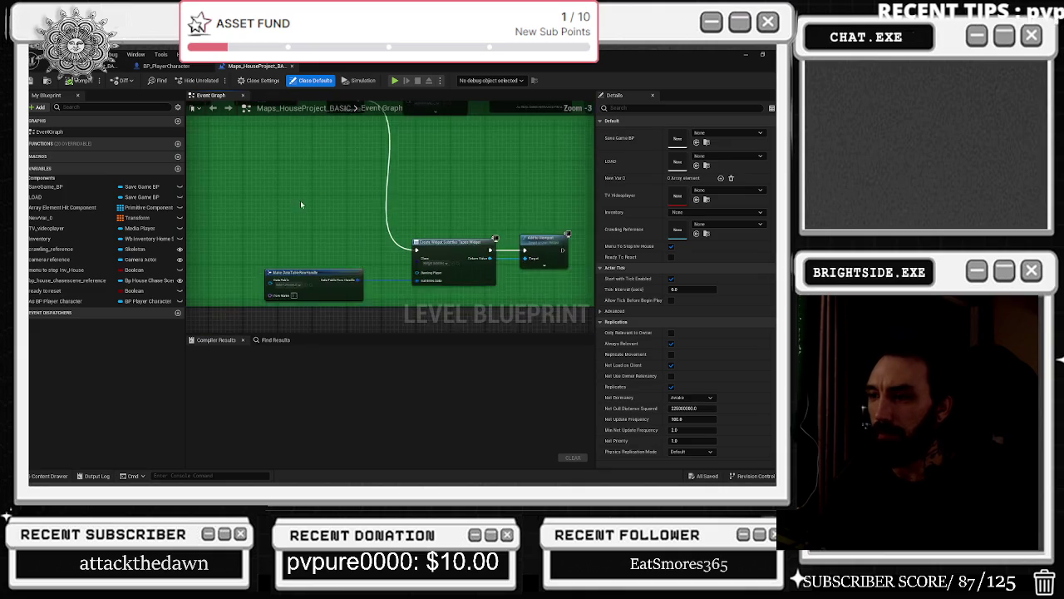
drag(333, 225, 582, 271)
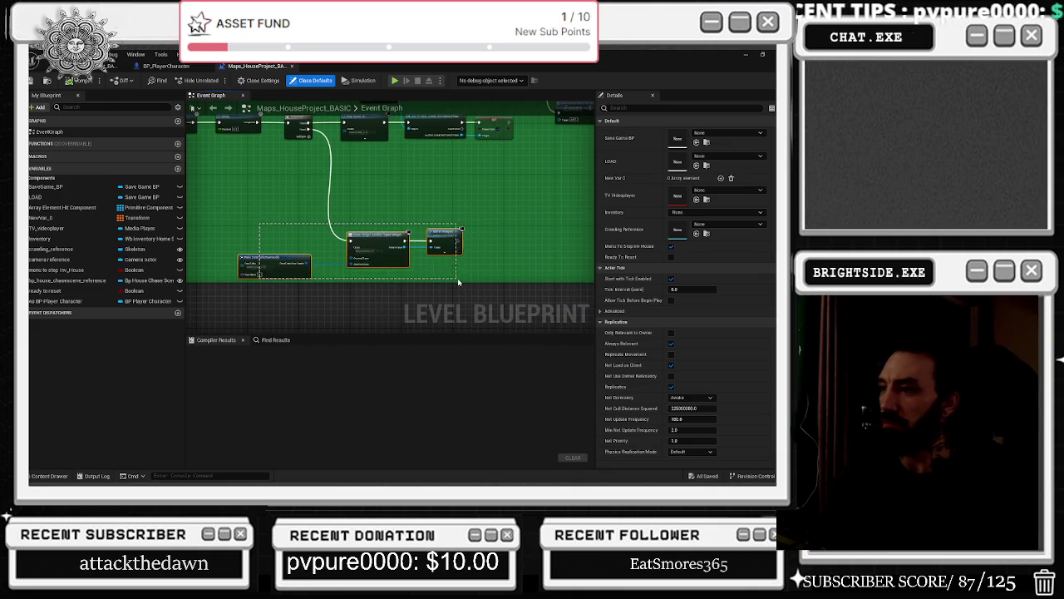
click(108, 65)
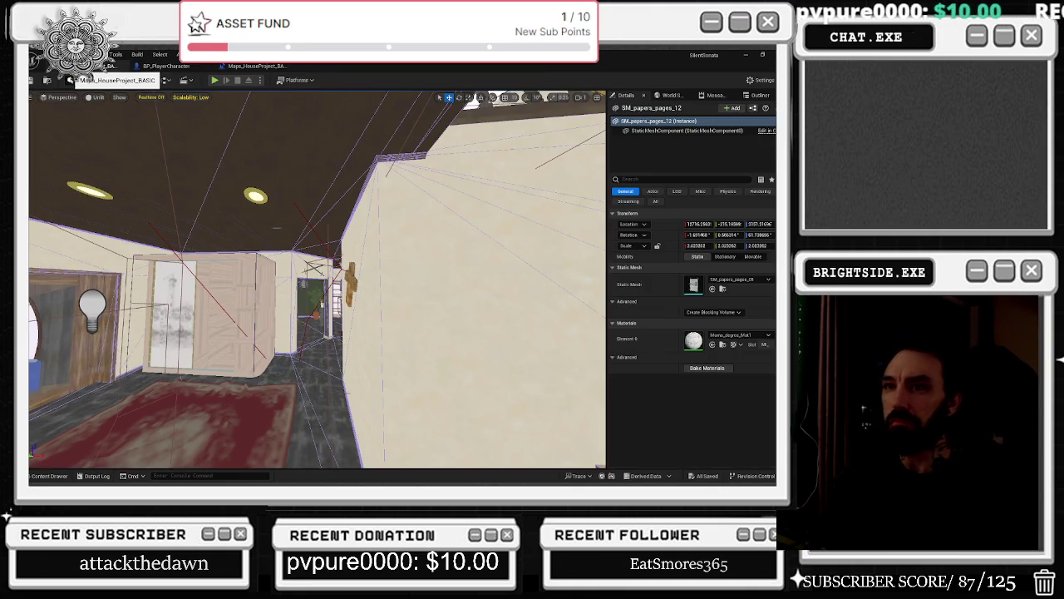
- Load the Windmills_LEvel_w_Opera_LAST_STAND_BOSS_FIGHT level from Windmills/Maps
click(49, 476)
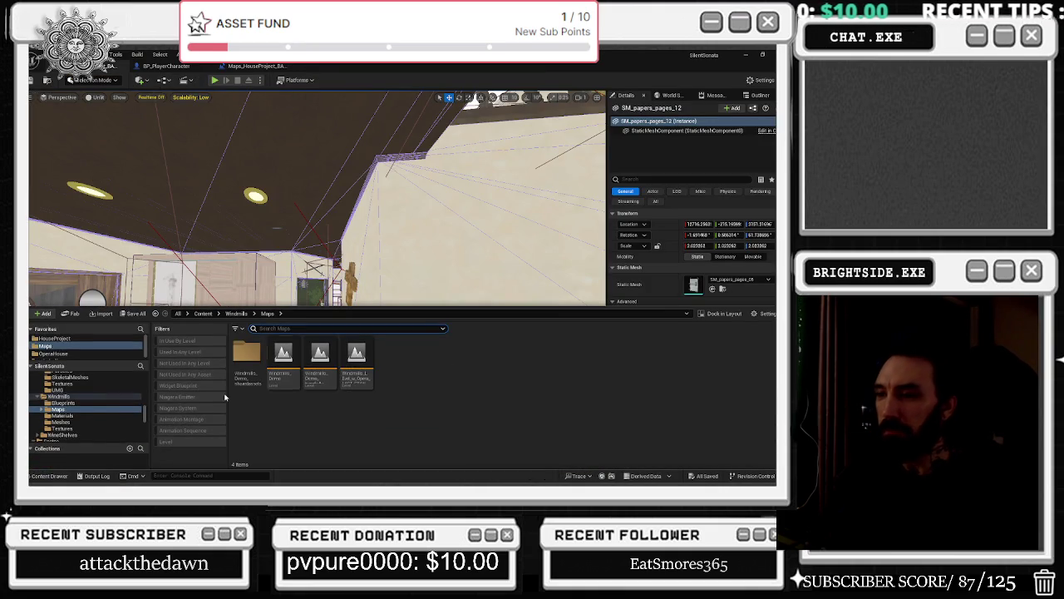
click(349, 373)
double_click(349, 373)
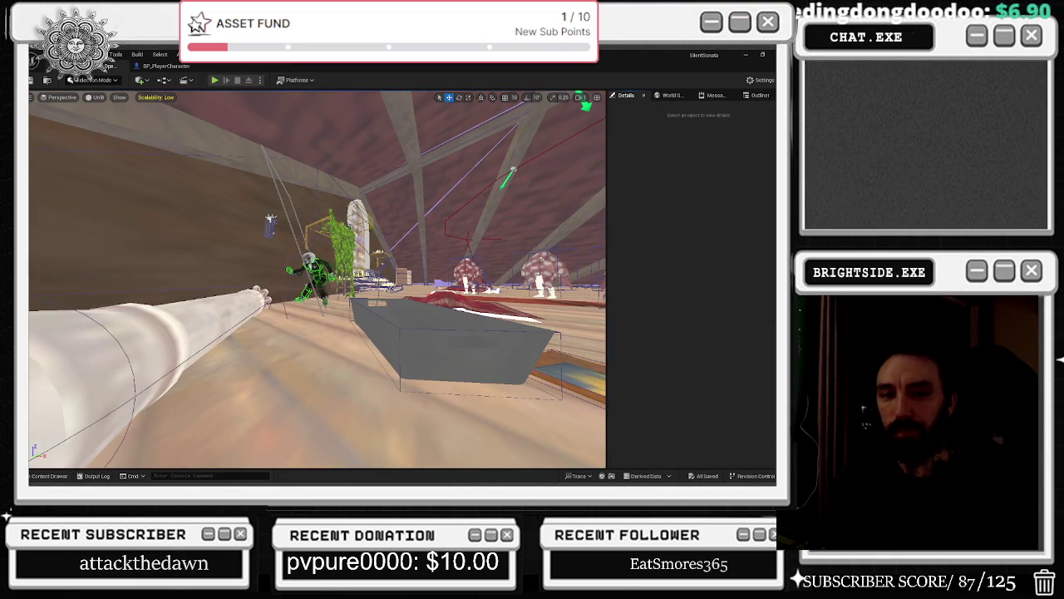
drag(316, 283, 249, 282)
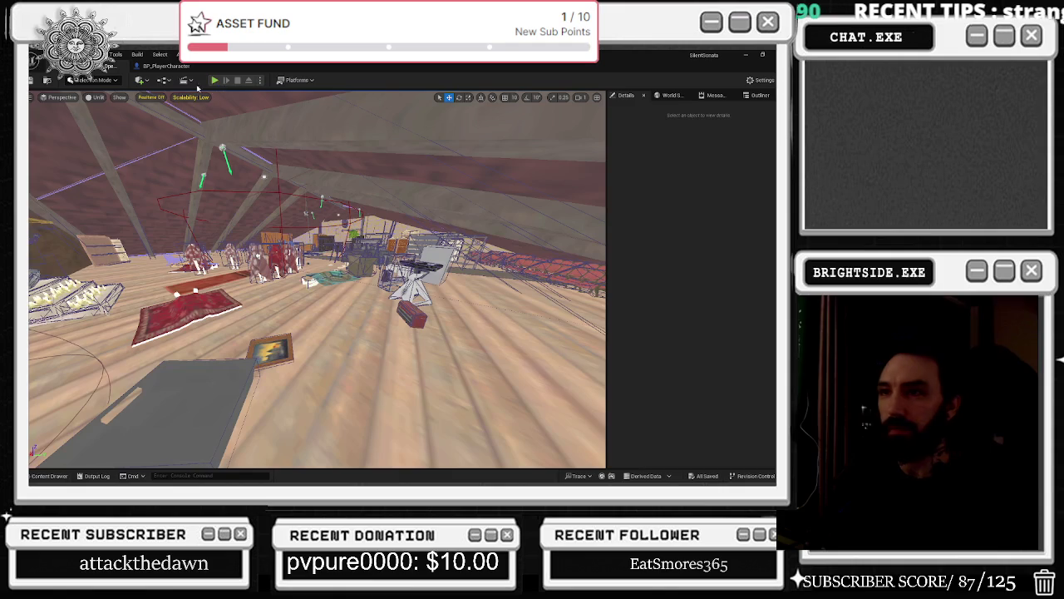
- Open the level's Level Blueprint event graph via the Blueprints menu
click(163, 81)
click(213, 153)
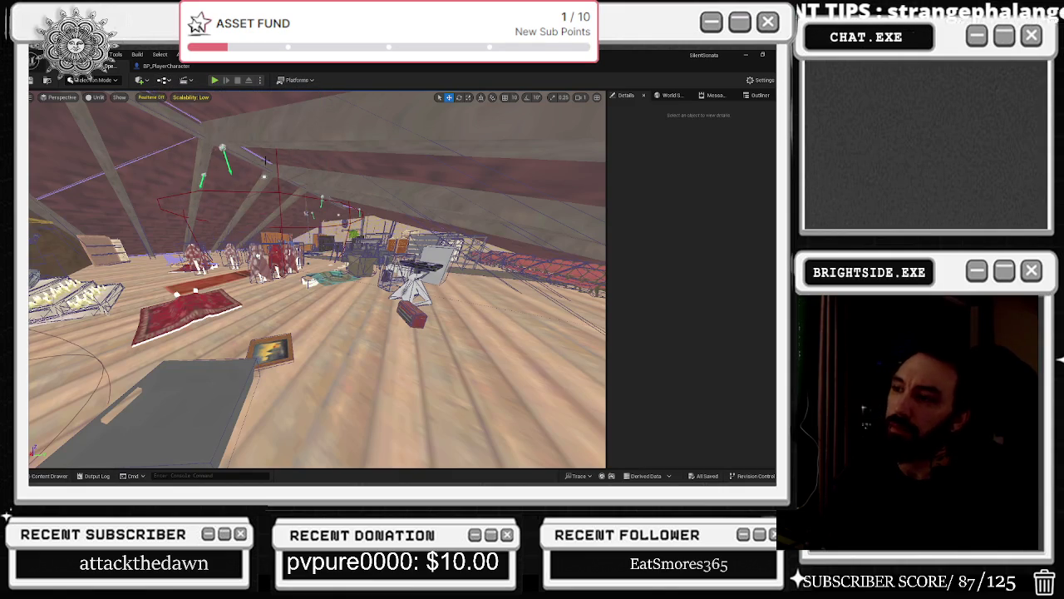
scroll(453, 200, down, 6)
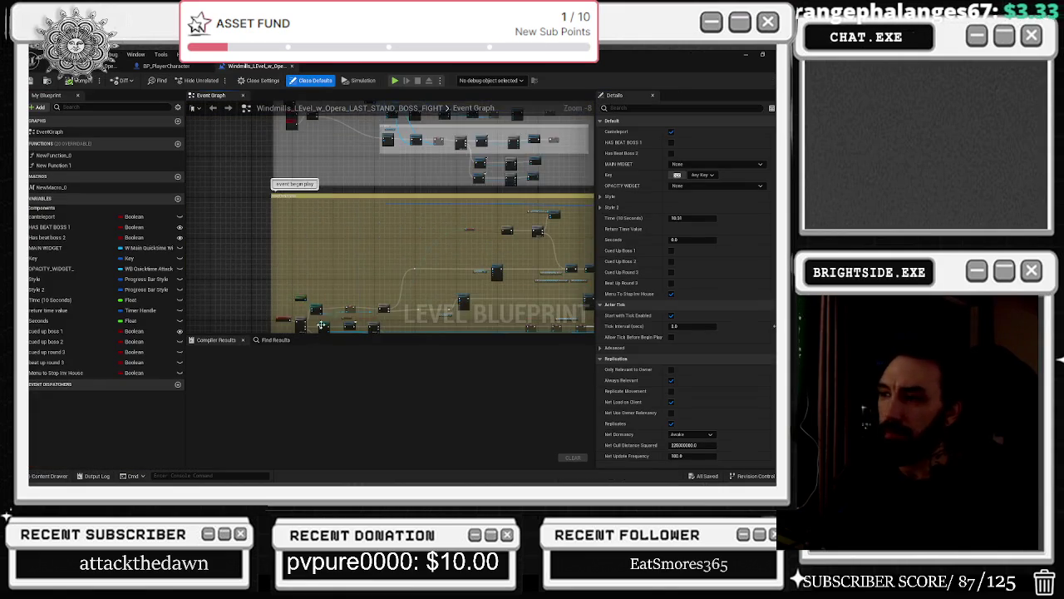
- Pan the event graph past the Branch, Sequence, Cast and Check Enemy nodes
scroll(339, 316, up, 5)
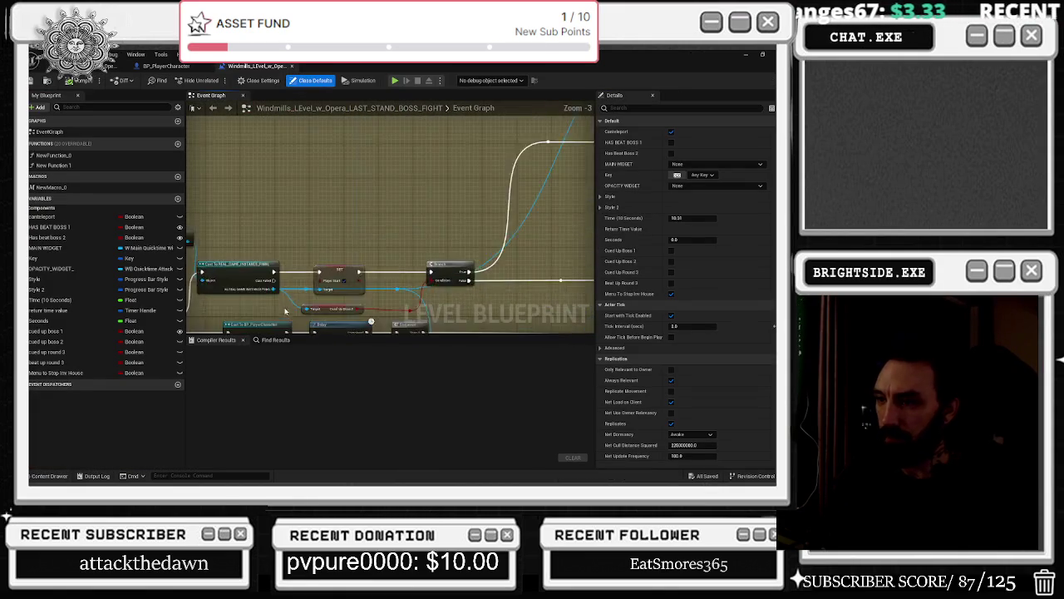
drag(356, 245, 213, 268)
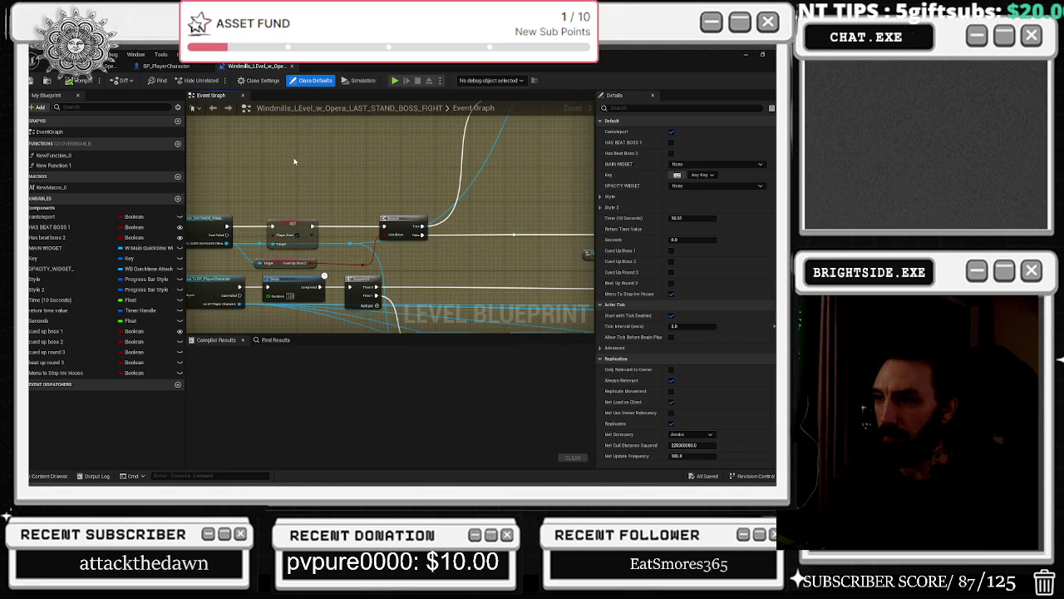
drag(292, 160, 425, 71)
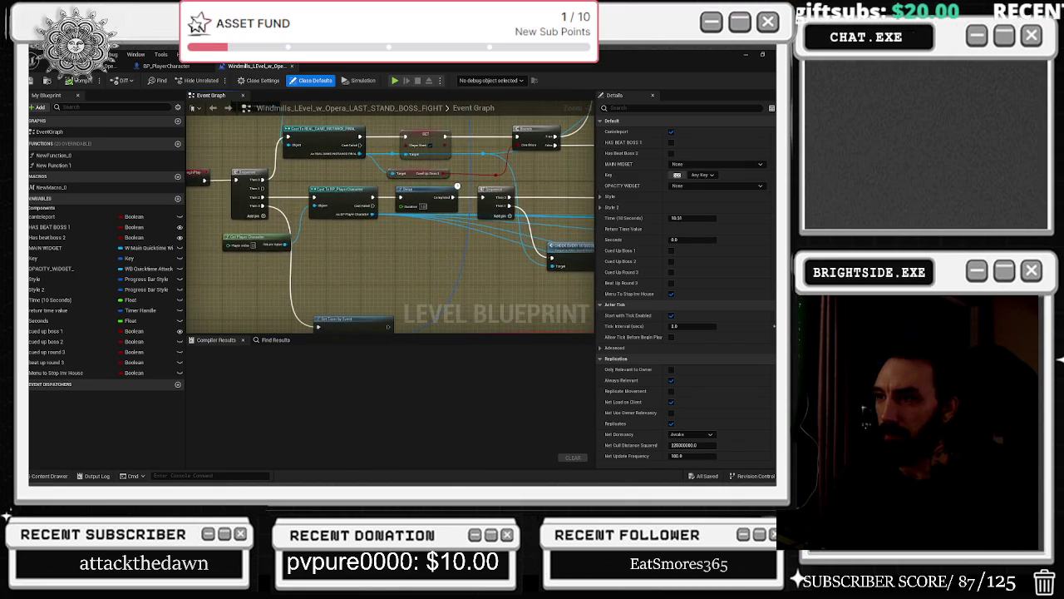
drag(457, 186, 427, 146)
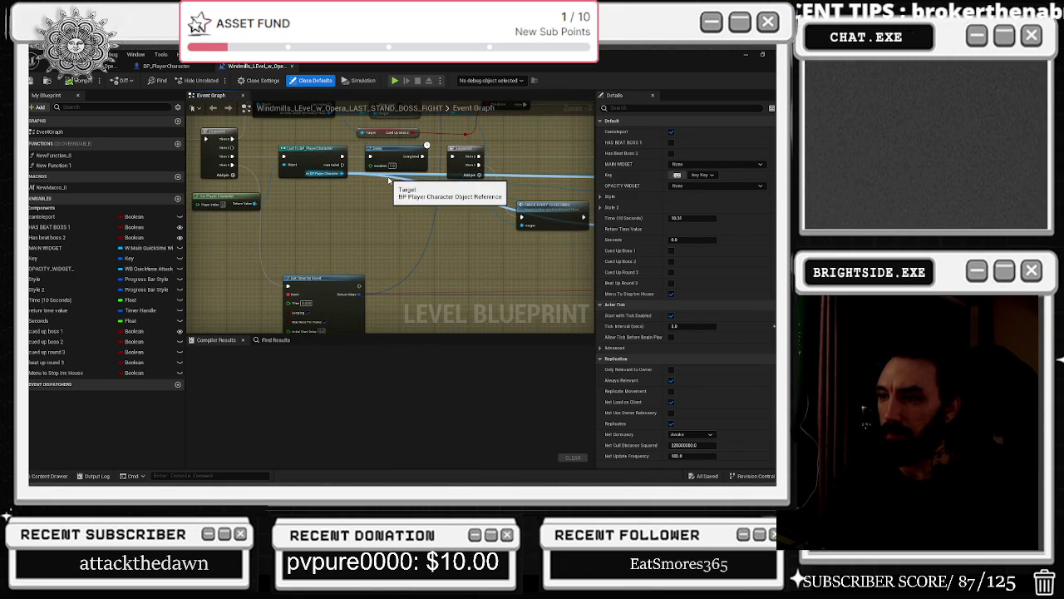
drag(388, 178, 218, 167)
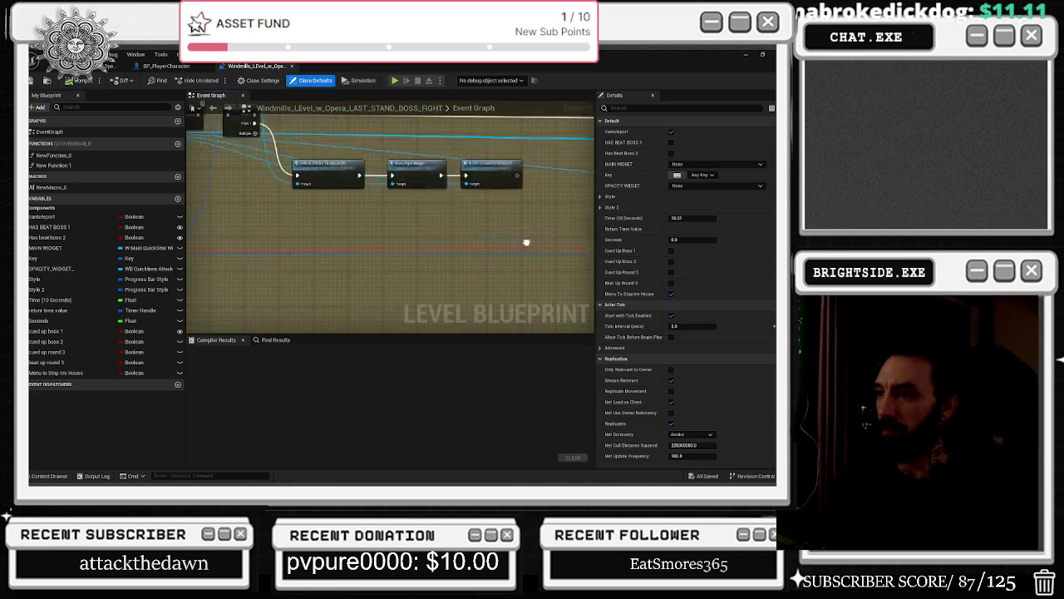
mouse_move(510, 285)
mouse_down()
mouse_move(593, 301)
mouse_move(705, 361)
mouse_up()
drag(499, 249, 350, 233)
mouse_move(465, 216)
mouse_down()
mouse_move(432, 250)
mouse_move(399, 192)
mouse_move(374, 250)
mouse_move(221, 330)
mouse_move(280, 293)
mouse_move(278, 269)
mouse_up()
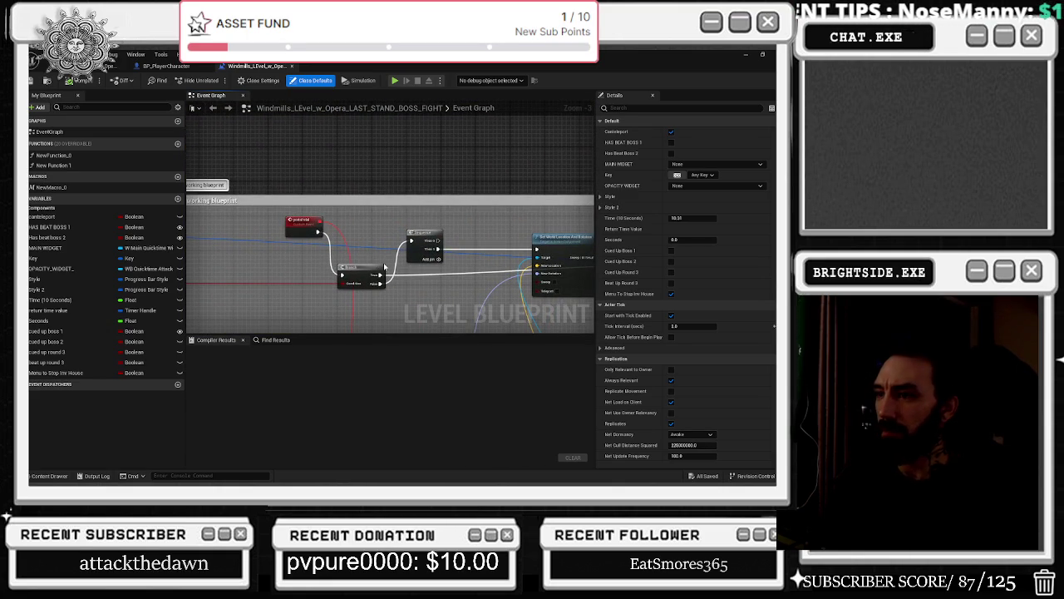
drag(360, 299, 510, 255)
drag(377, 296, 571, 294)
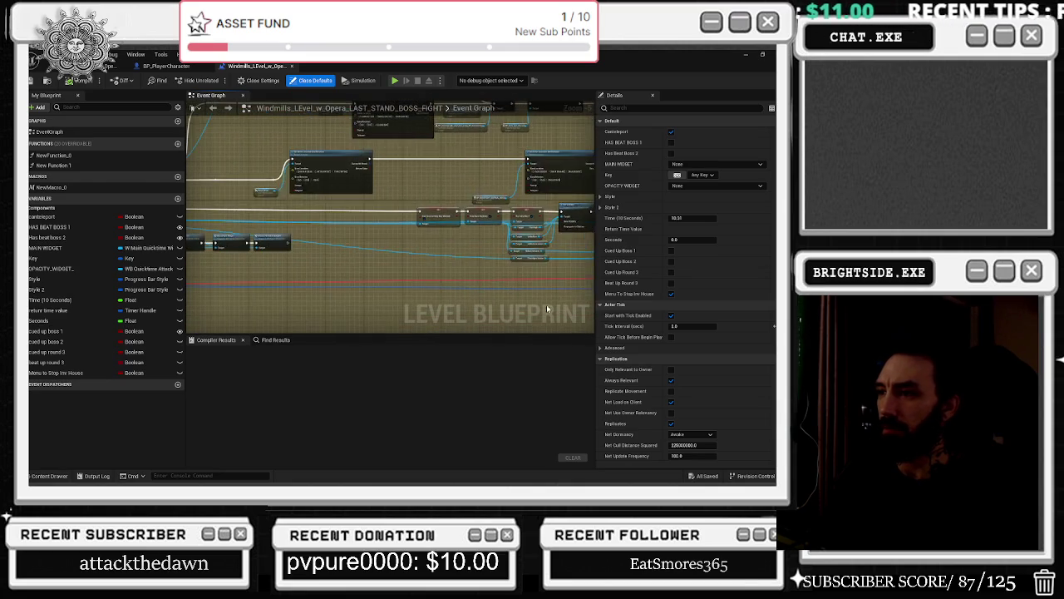
- Zoom back to the BeginPlay, Sequence and Cast nodes, closing in on Set Timer by Event
scroll(565, 295, up, 1)
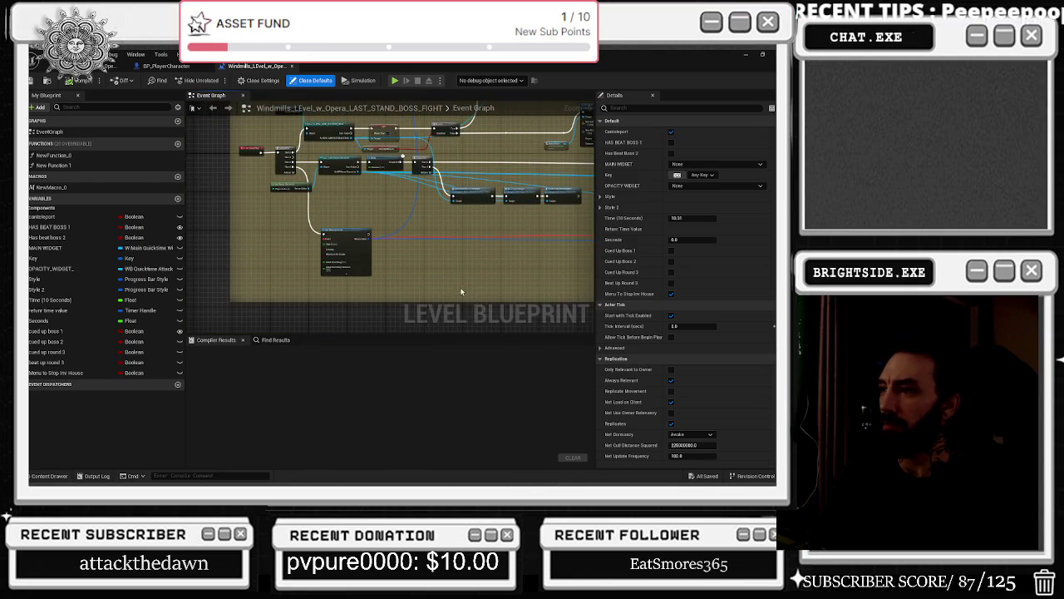
scroll(411, 240, up, 3)
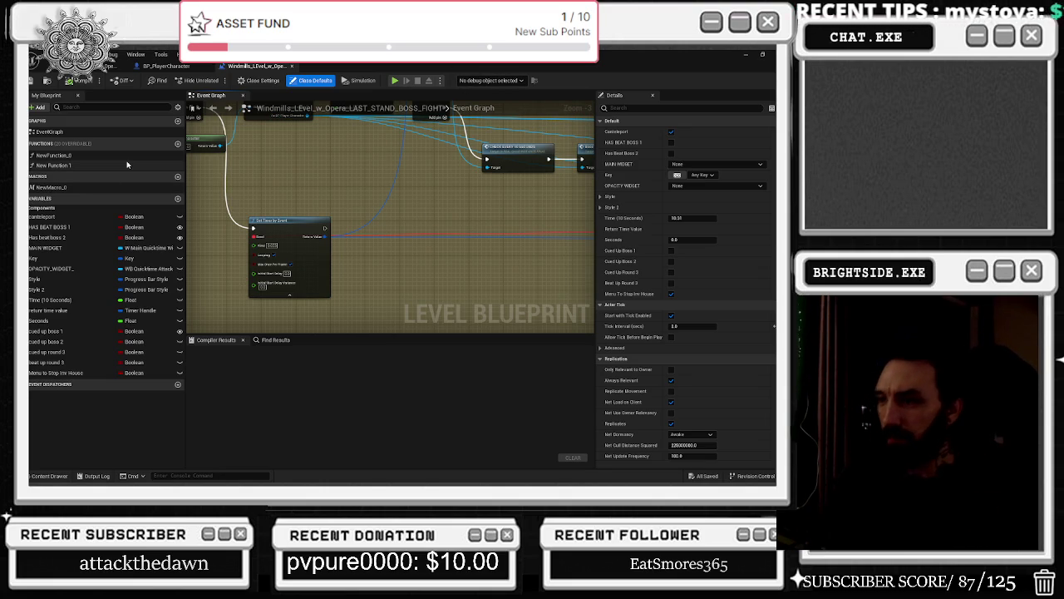
drag(323, 208, 316, 322)
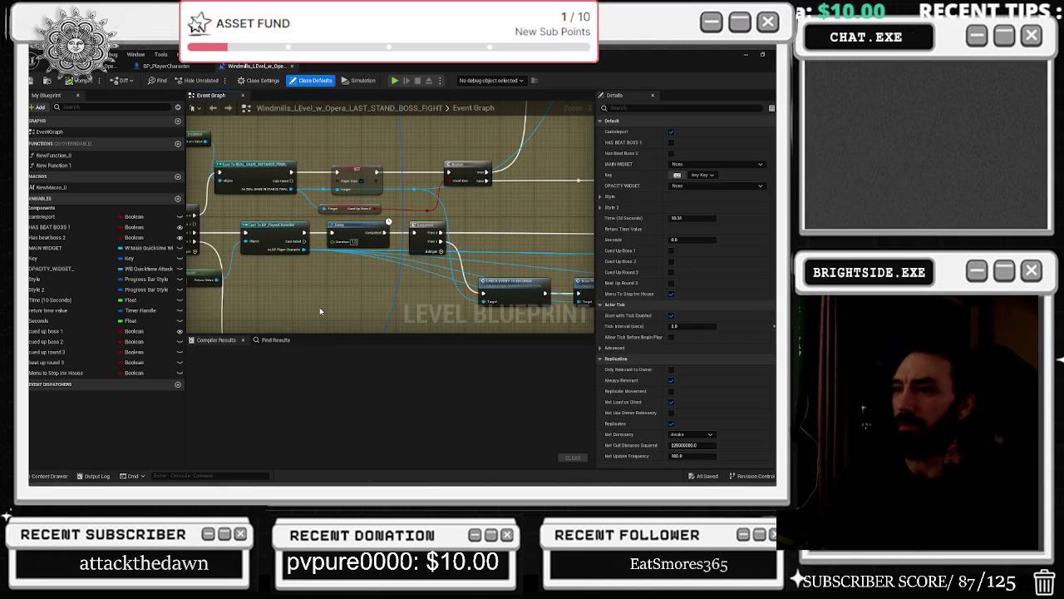
mouse_move(319, 311)
mouse_down()
mouse_move(376, 295)
mouse_move(328, 305)
mouse_up()
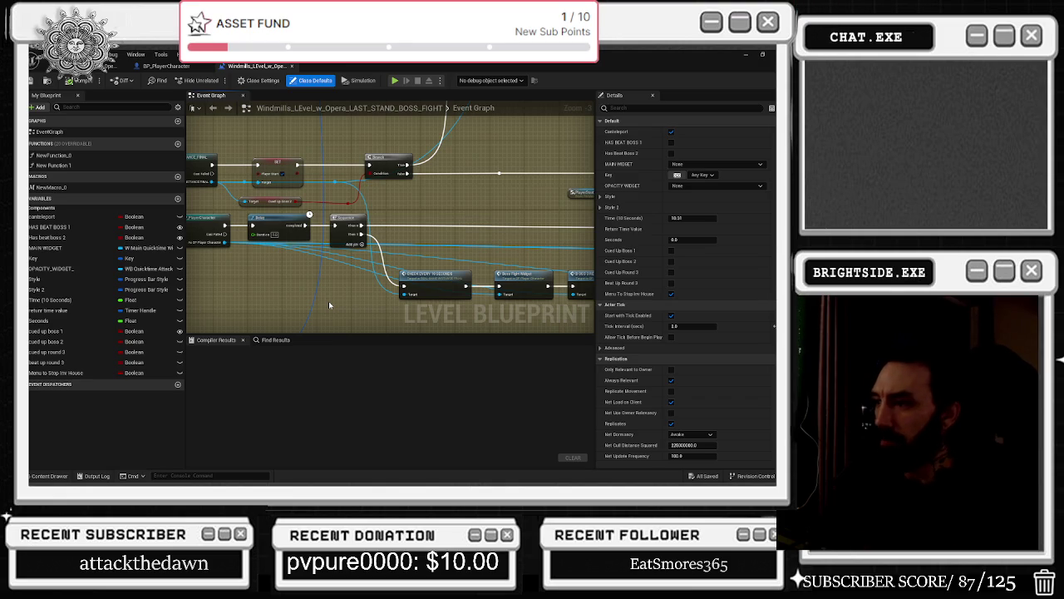
drag(387, 287, 570, 295)
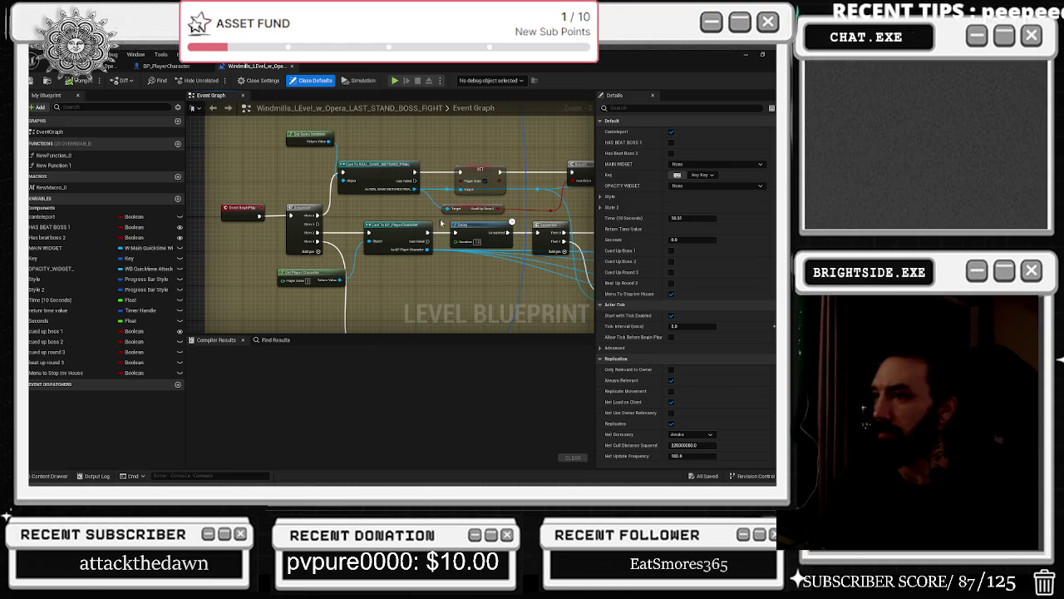
scroll(456, 221, up, 2)
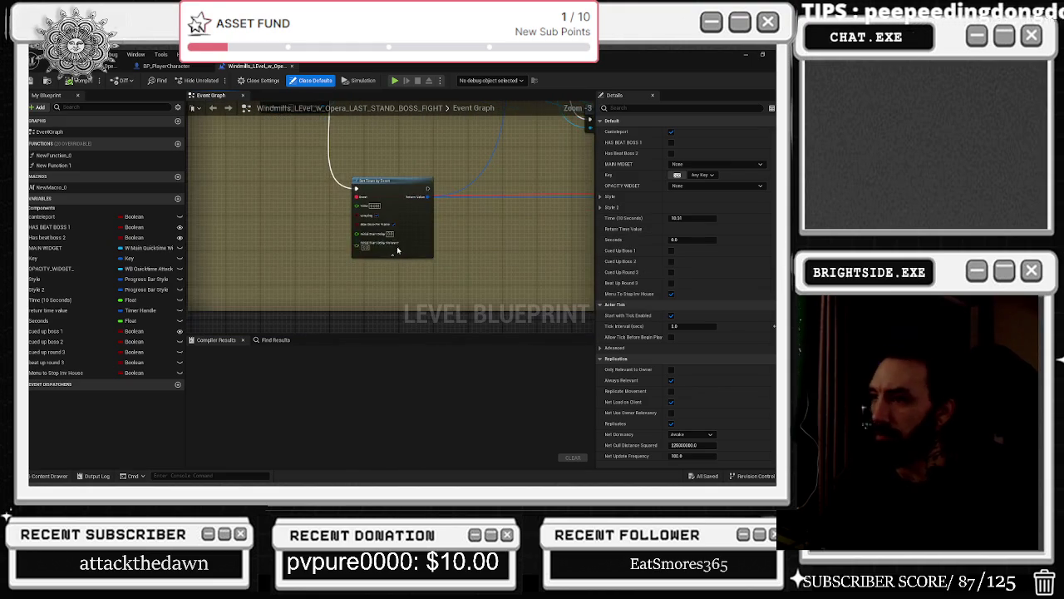
- Nudge Set Timer by Event up and wire its exec pin into Create Widget Subtitles Tapes Widget
drag(384, 181, 384, 163)
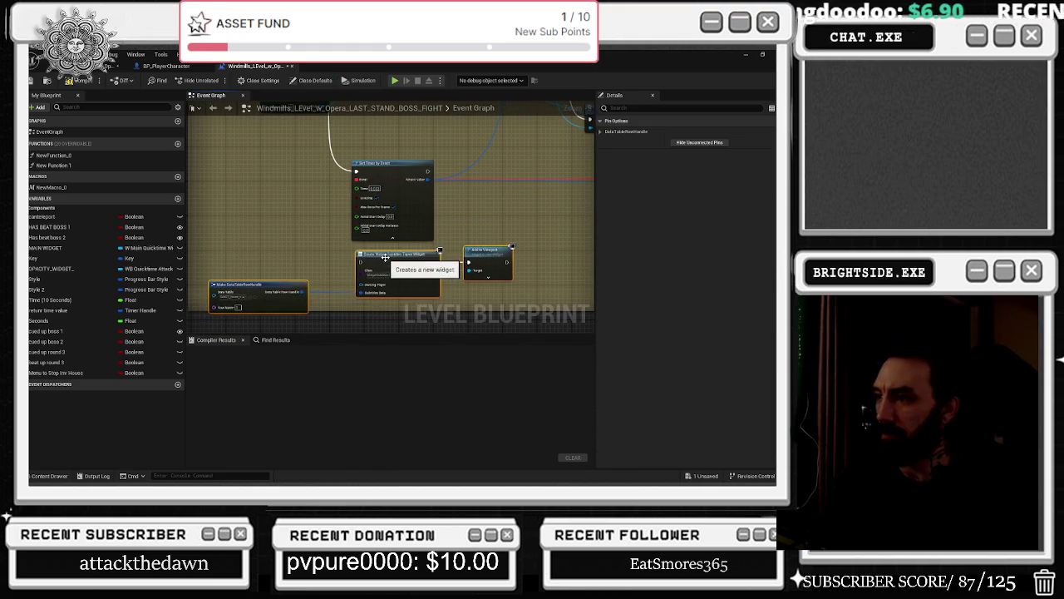
mouse_move(284, 180)
mouse_down()
mouse_move(314, 383)
mouse_move(334, 189)
mouse_move(354, 176)
mouse_up()
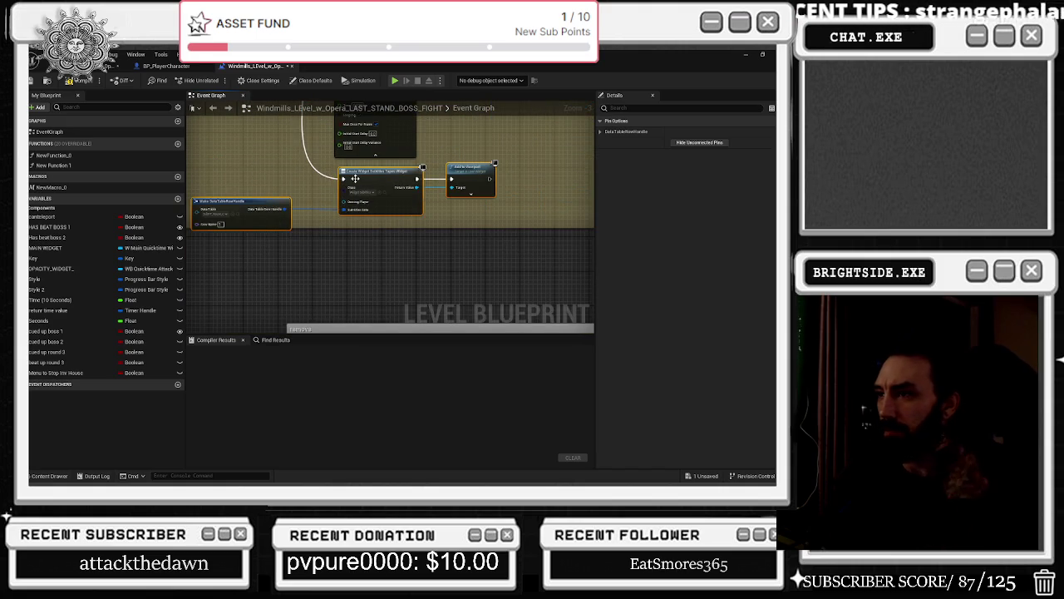
scroll(356, 195, up, 2)
scroll(349, 266, down, 3)
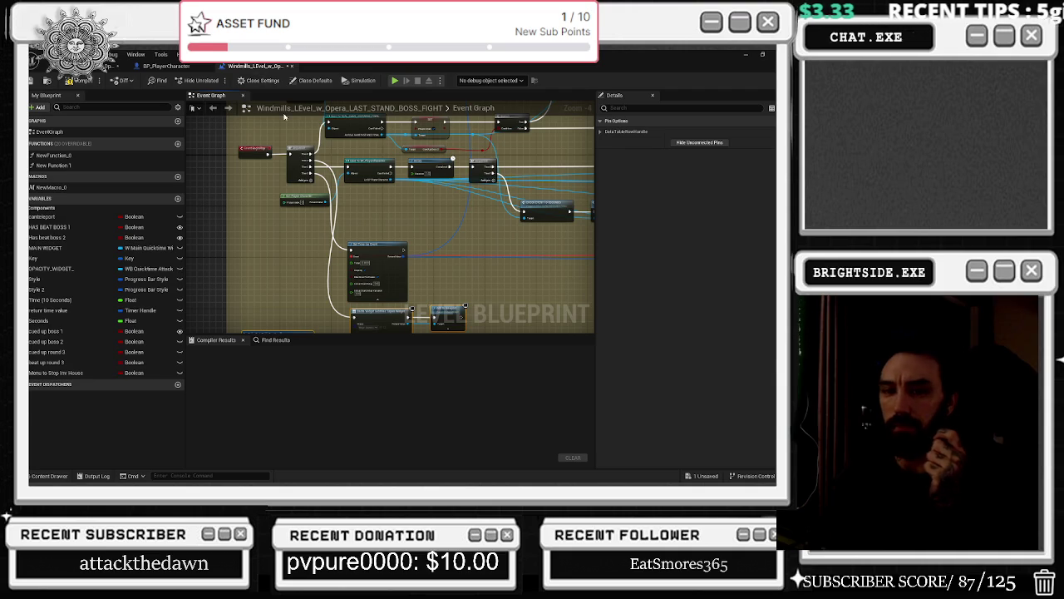
- Select and rearrange the bottom nodes and the Branch with its reroute knot
mouse_move(418, 217)
mouse_down()
mouse_move(354, 266)
mouse_move(341, 255)
mouse_up()
scroll(332, 264, down, 2)
mouse_move(260, 286)
mouse_down()
mouse_move(345, 306)
mouse_move(461, 276)
mouse_move(466, 301)
mouse_up()
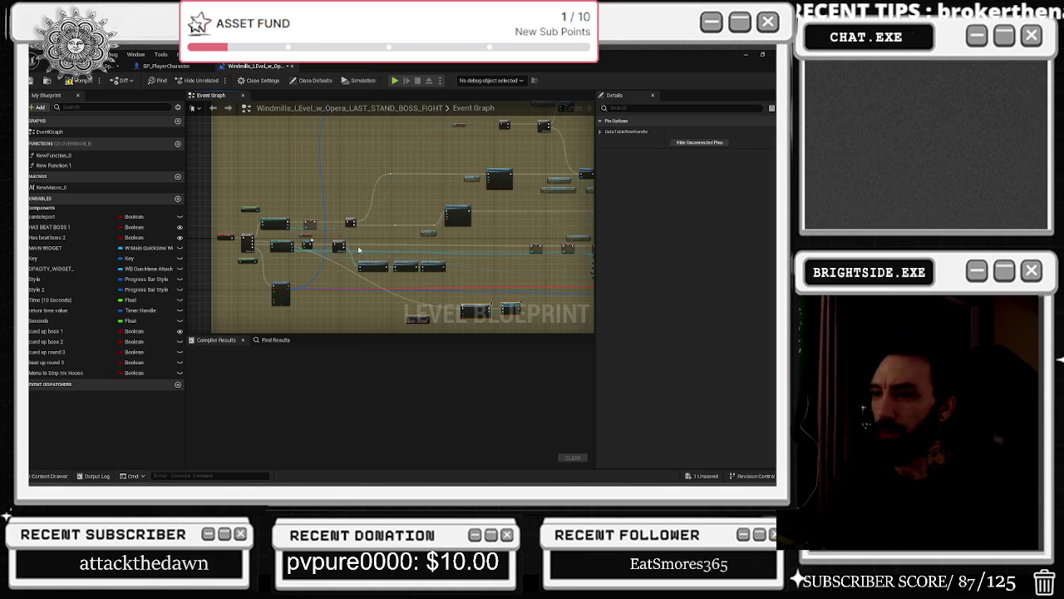
scroll(372, 251, up, 3)
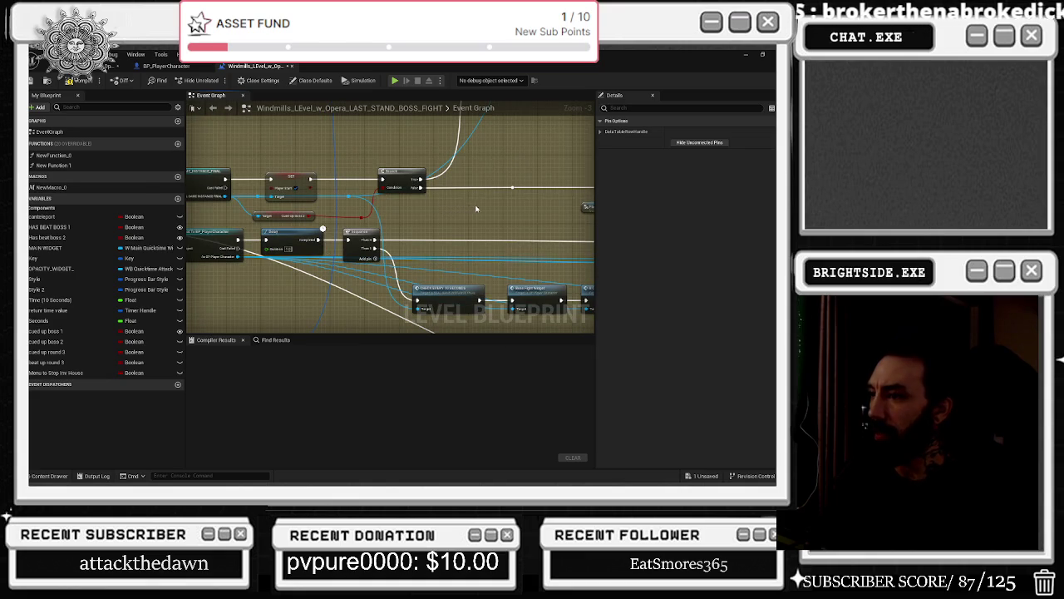
drag(478, 208, 356, 206)
drag(380, 278, 482, 301)
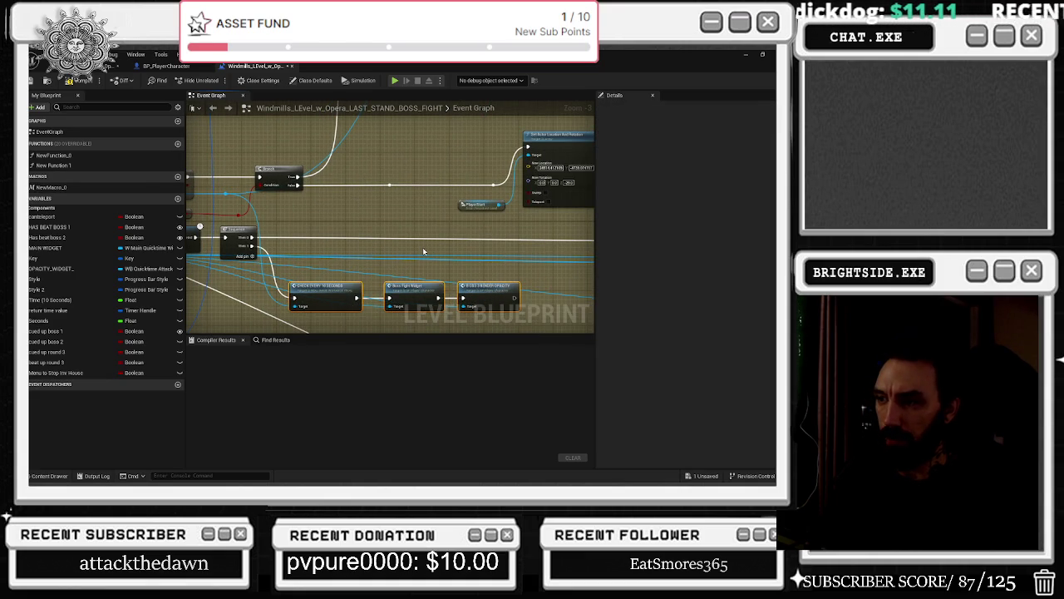
mouse_move(434, 250)
mouse_down()
mouse_move(526, 303)
mouse_move(695, 291)
mouse_move(591, 292)
mouse_up()
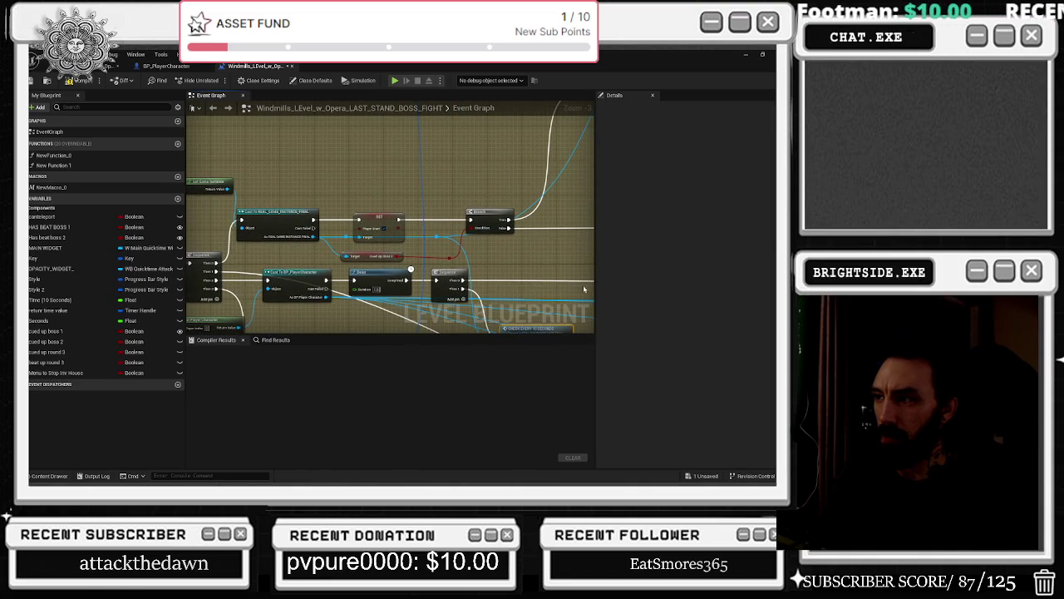
drag(431, 191, 499, 243)
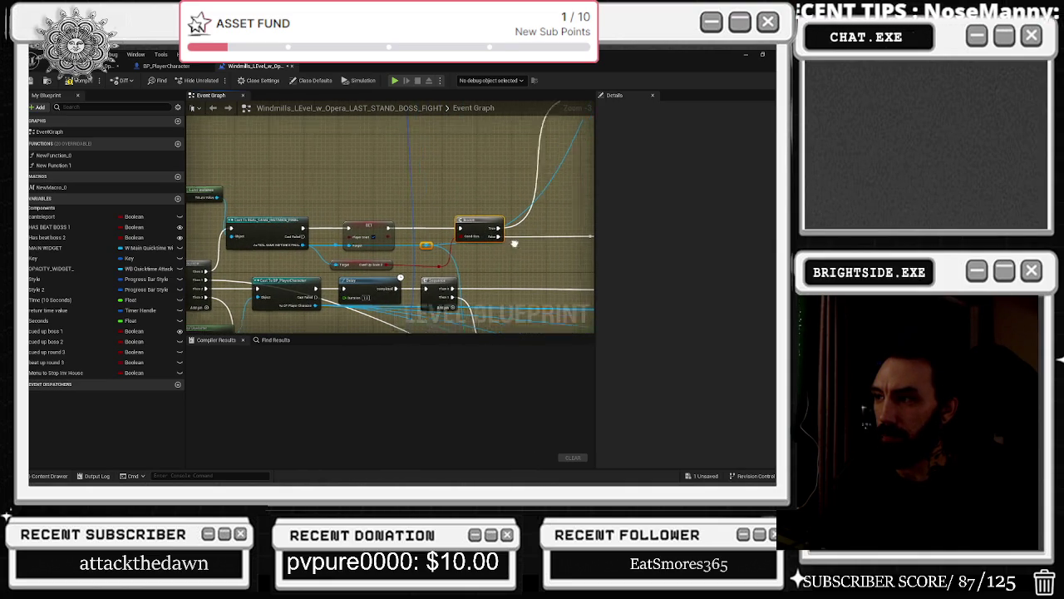
scroll(391, 216, up, 3)
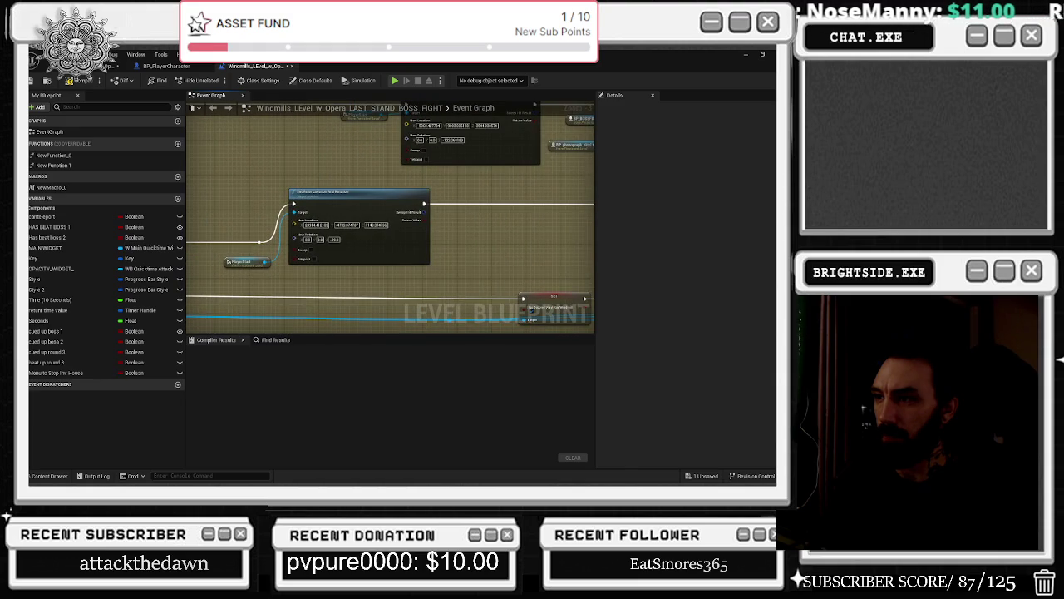
scroll(343, 115, down, 3)
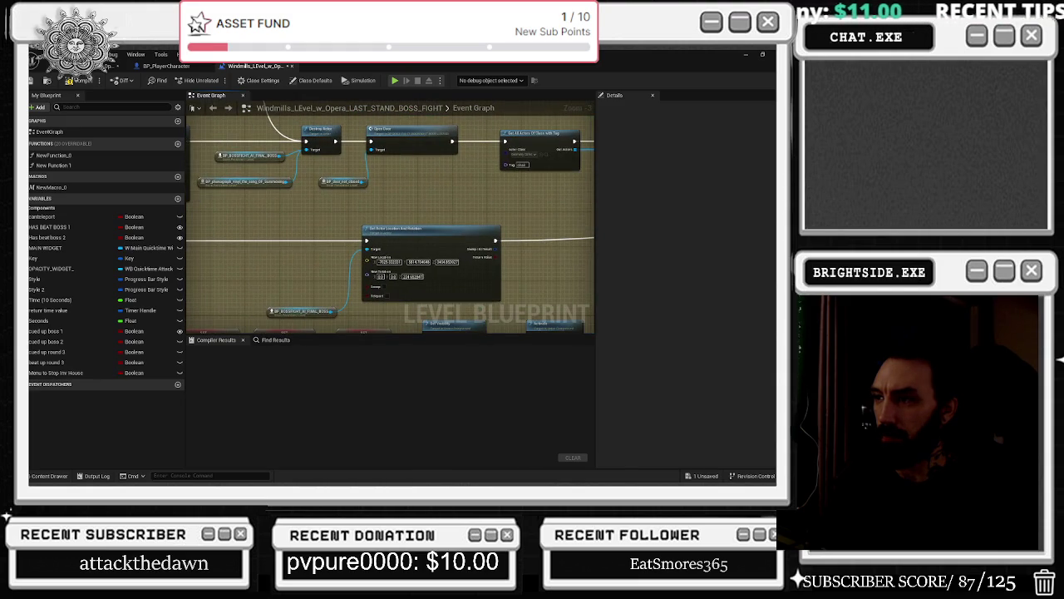
scroll(488, 279, down, 2)
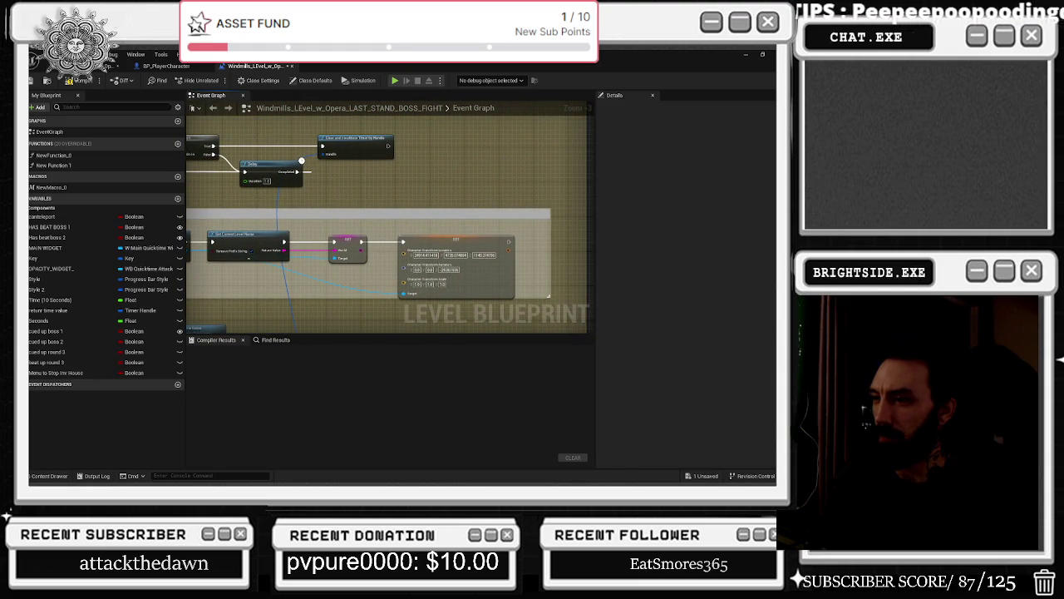
- Align the Sequence node with the Branch wire and pull a new connection from it
mouse_move(200, 266)
mouse_down()
mouse_move(246, 249)
mouse_move(284, 312)
mouse_up()
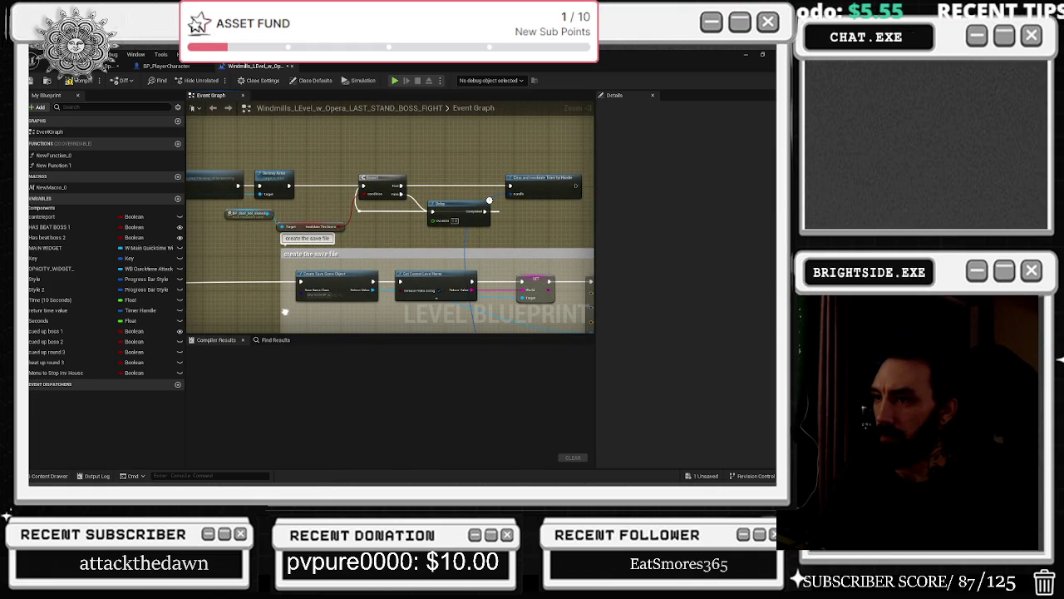
mouse_move(284, 312)
mouse_down()
mouse_move(317, 300)
mouse_move(216, 200)
mouse_move(380, 286)
mouse_move(414, 207)
mouse_move(391, 203)
mouse_up()
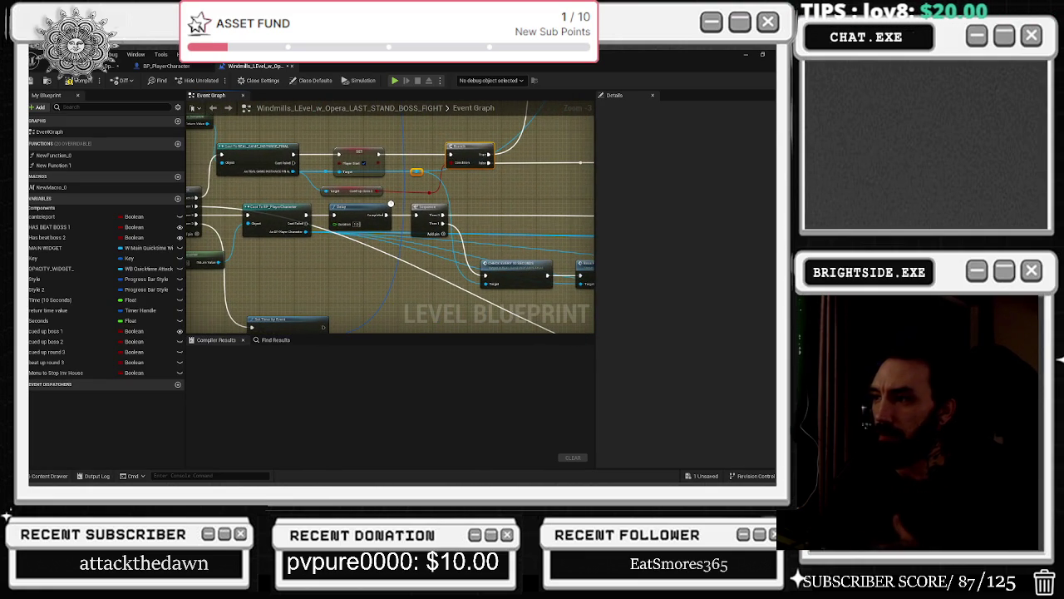
mouse_move(391, 203)
mouse_down()
mouse_move(142, 189)
mouse_move(141, 98)
mouse_move(394, 240)
mouse_up()
mouse_move(523, 198)
mouse_down()
mouse_move(432, 213)
mouse_move(449, 218)
mouse_move(445, 206)
mouse_up()
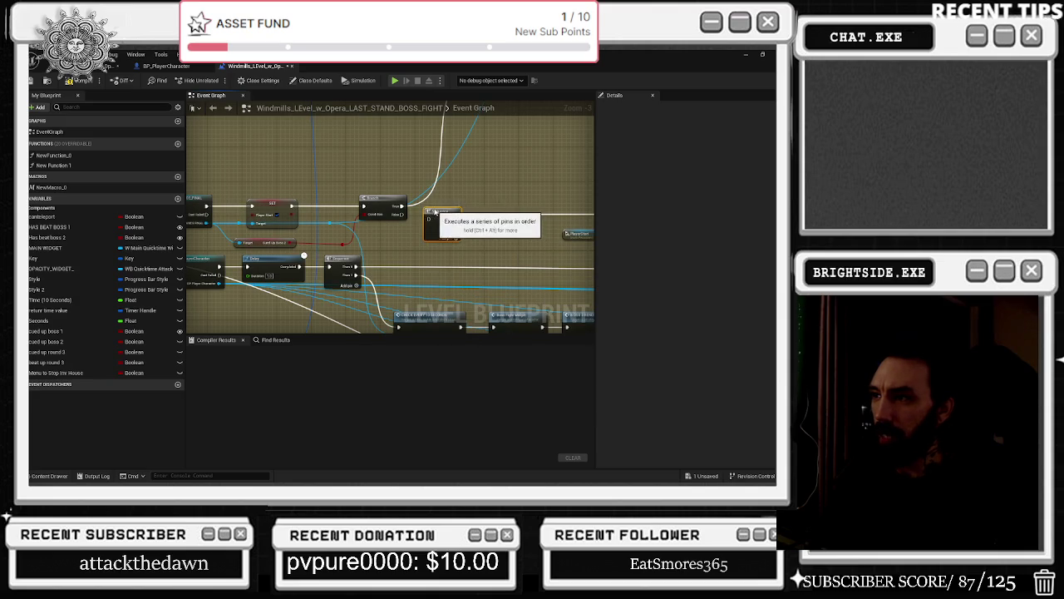
drag(439, 214, 430, 210)
mouse_move(399, 326)
mouse_down()
mouse_move(193, 249)
mouse_move(286, 252)
mouse_move(280, 220)
mouse_move(352, 227)
mouse_move(278, 221)
mouse_move(271, 206)
mouse_up()
scroll(357, 180, down, 3)
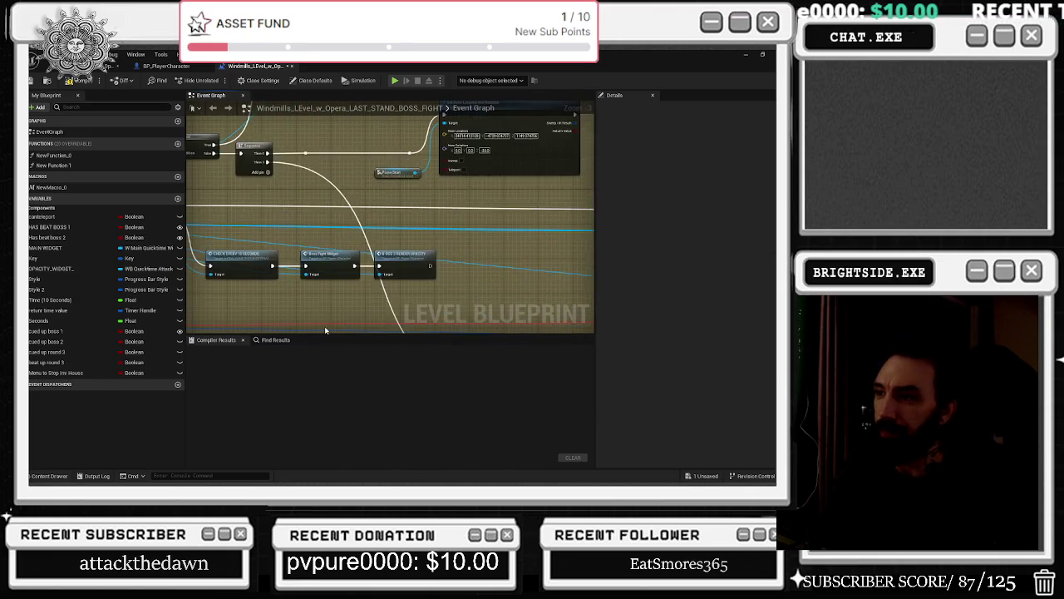
scroll(345, 292, up, 3)
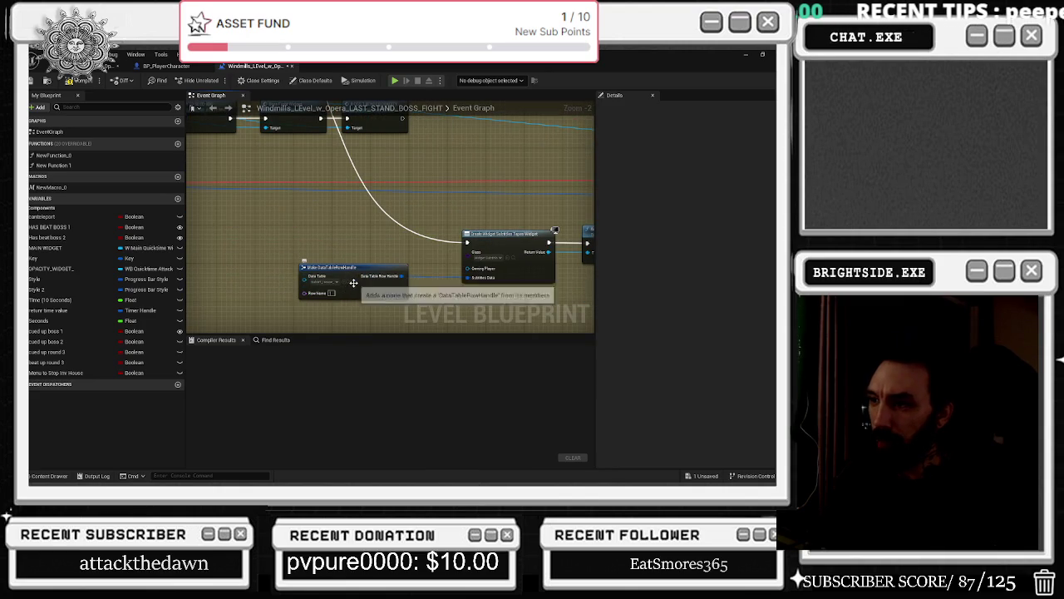
- Duplicate SubDT_House and rename the copy to SubDT_Outside_Bossfight, without spaces
click(350, 281)
right_click(279, 317)
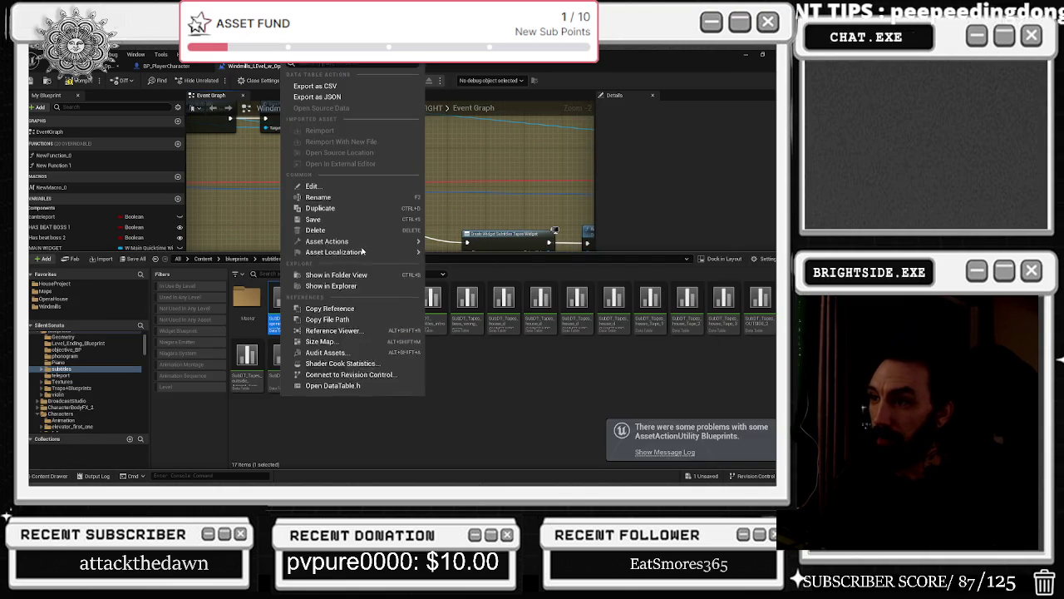
click(350, 208)
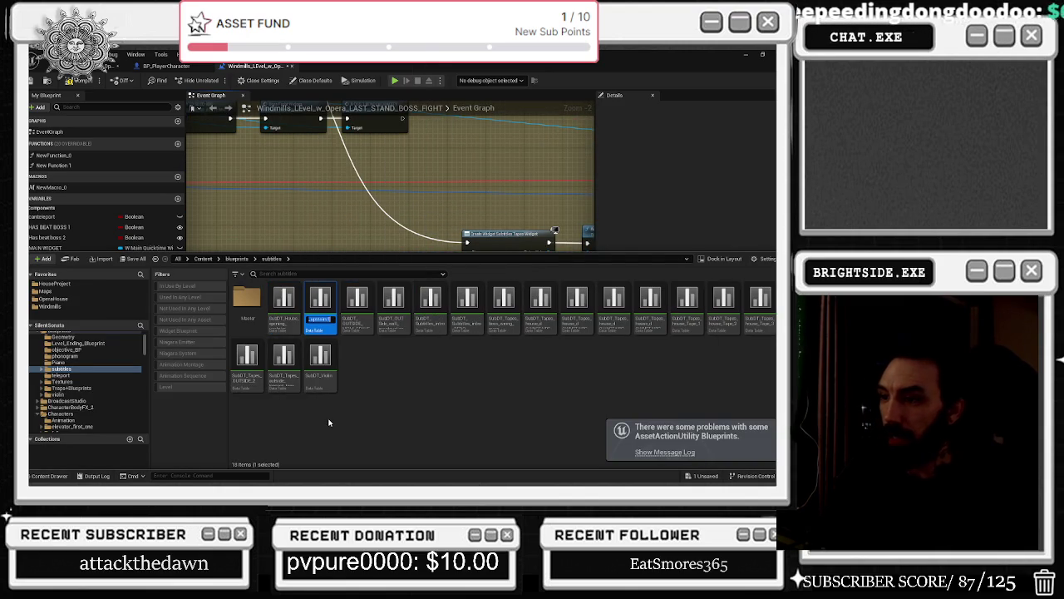
key(End)
key(BackSpace)
key(BackSpace)
key(BackSpace)
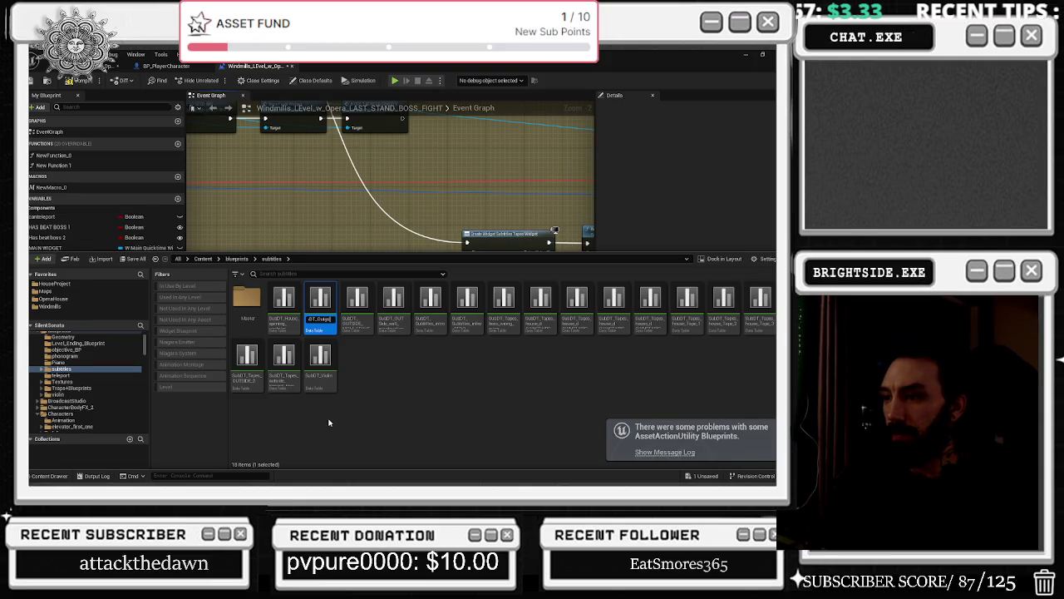
text(ing_Boss Fight)
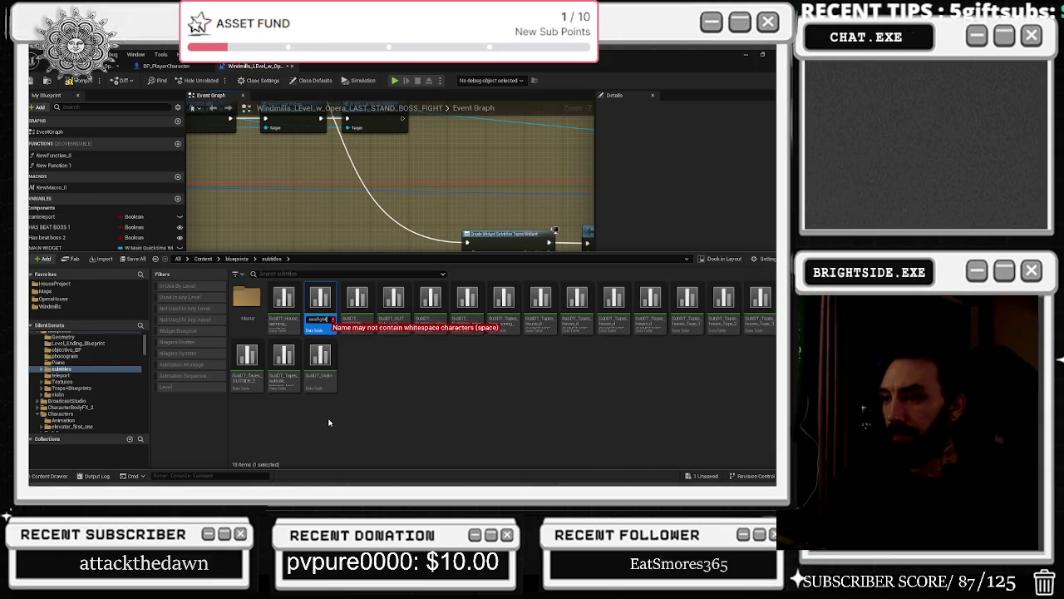
key(BackSpace)
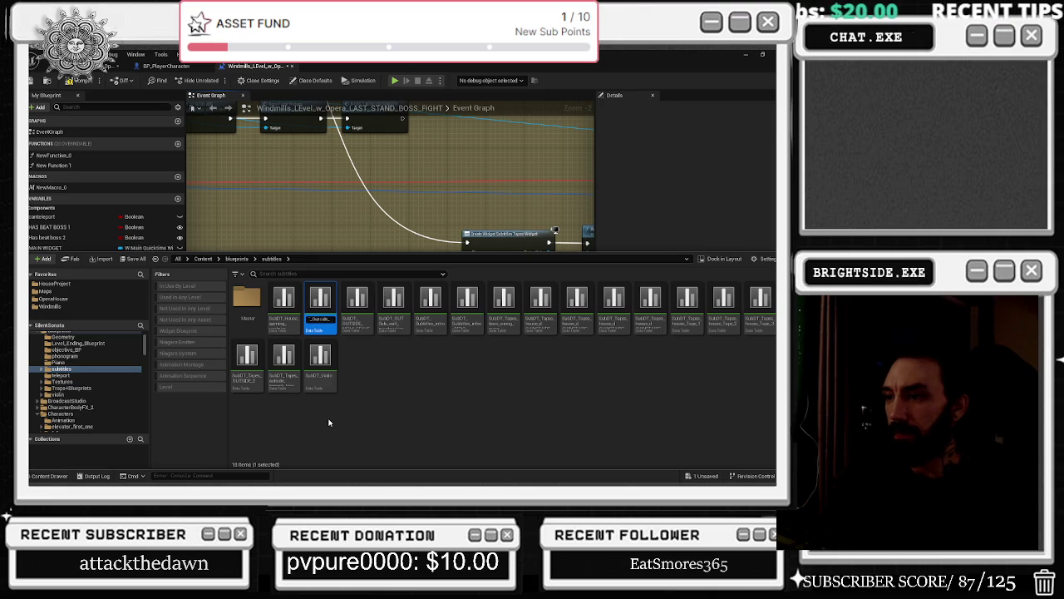
key(Return)
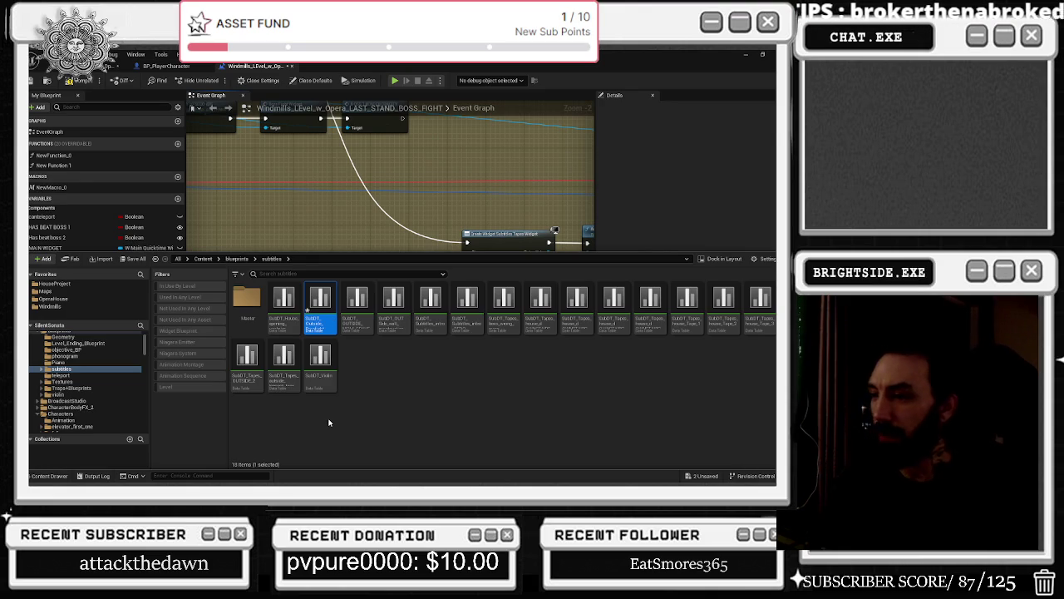
- Set Make DataTableRowHandle's Data Table to SubDT_Outside, compile, and return to the level viewport
mouse_move(306, 312)
mouse_down()
mouse_move(314, 316)
mouse_move(265, 214)
mouse_up()
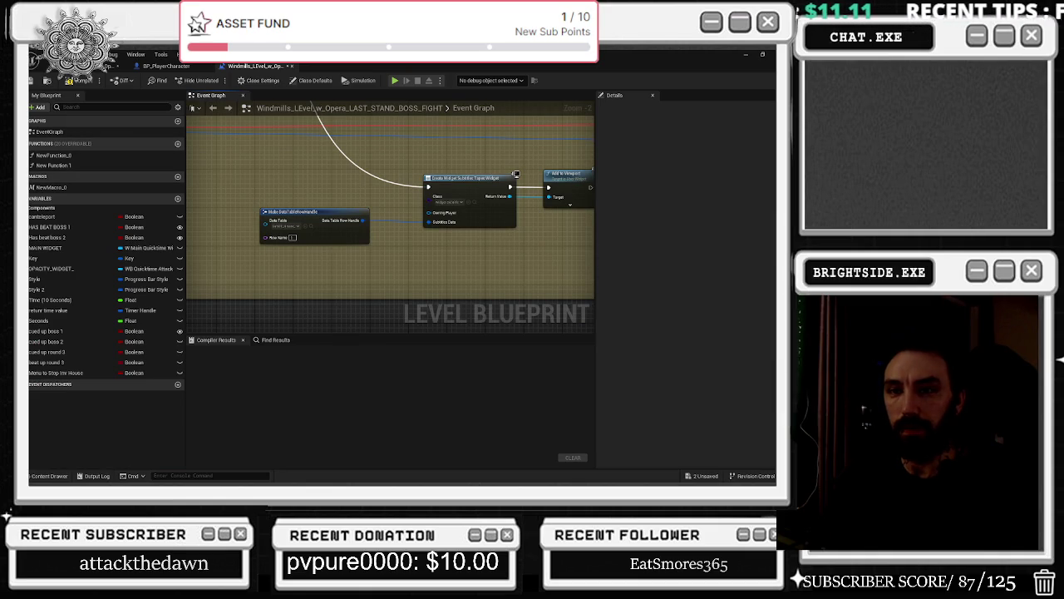
drag(319, 212, 309, 217)
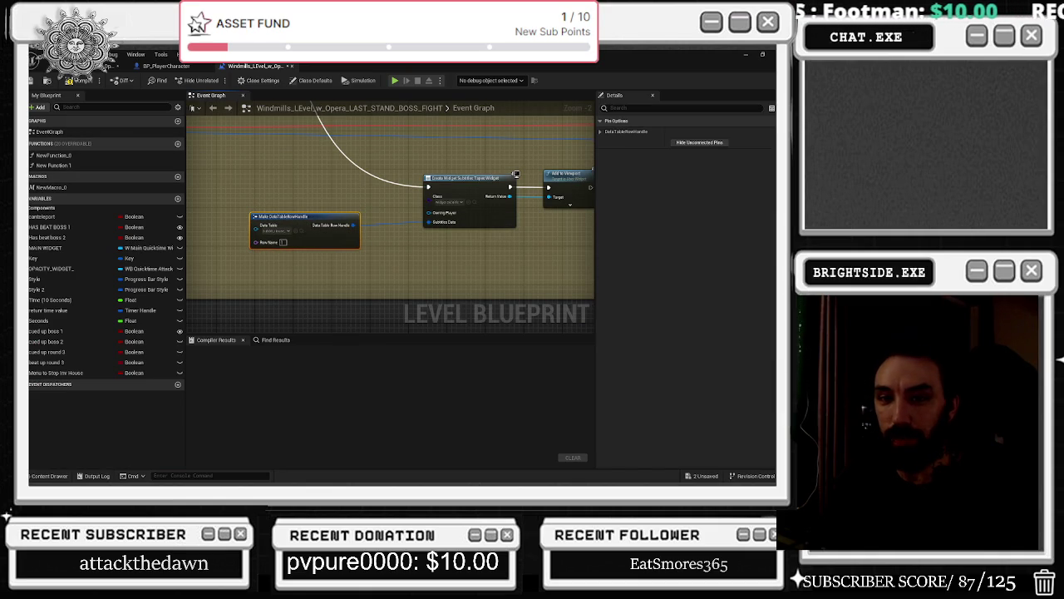
scroll(350, 264, up, 2)
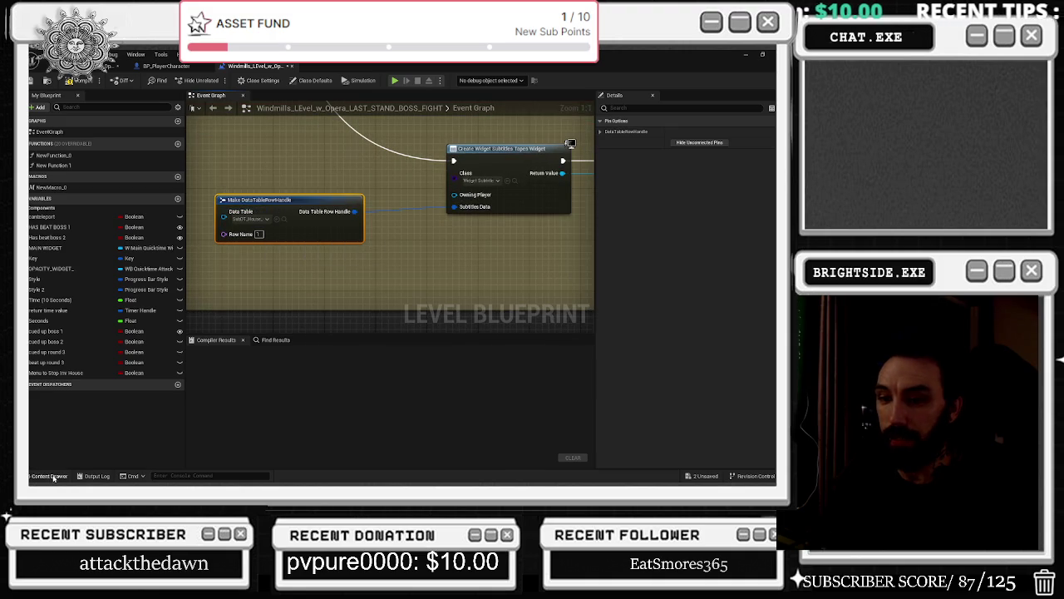
click(50, 476)
click(276, 221)
drag(268, 197, 315, 203)
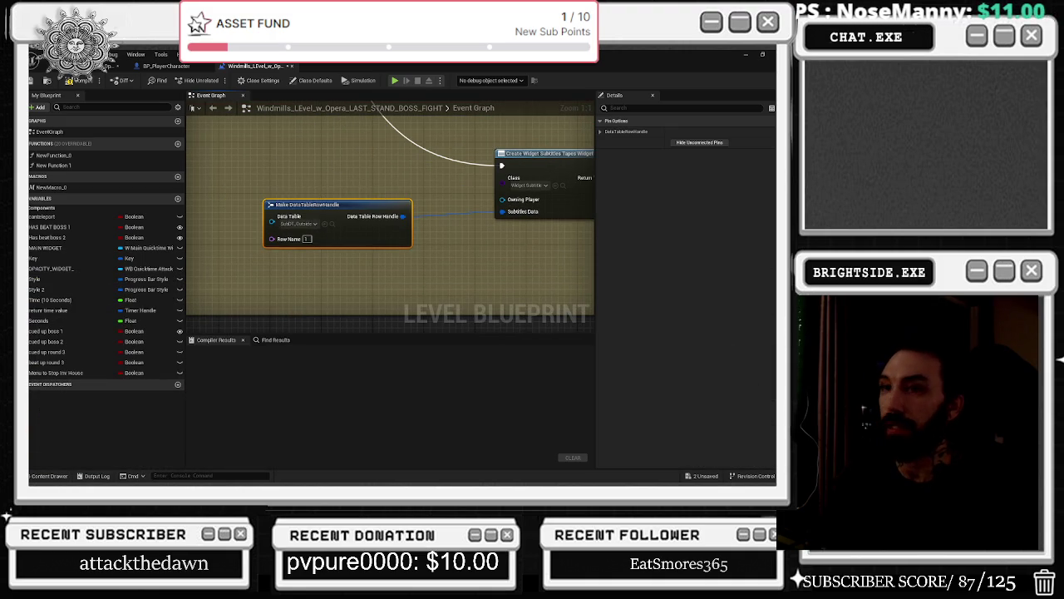
click(71, 81)
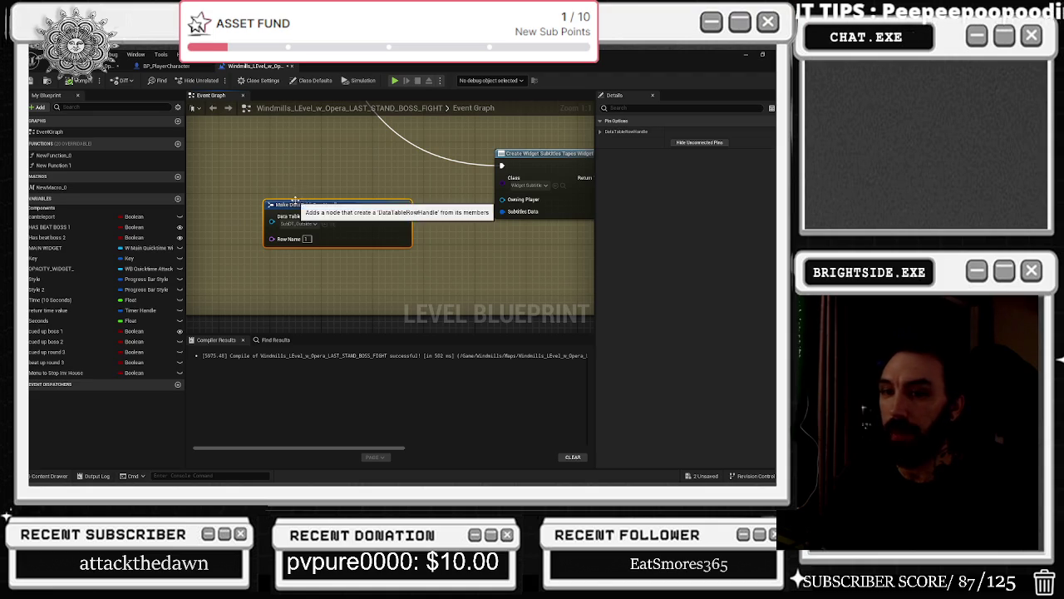
click(58, 65)
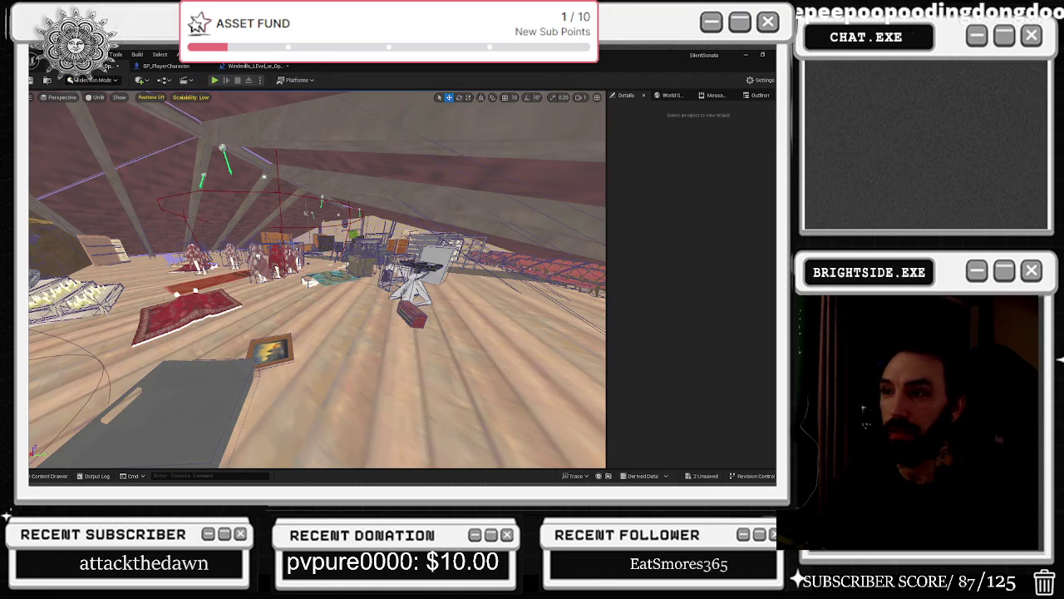
- Reopen the Level Blueprint and browse to SubDT_Outside in the subtitles folder
drag(376, 304, 569, 298)
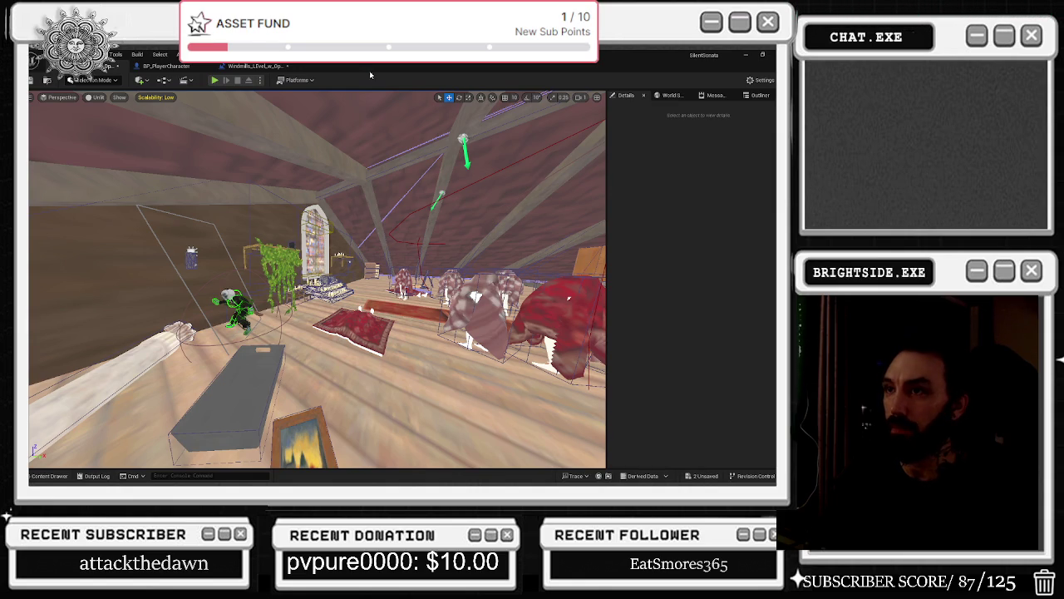
click(253, 66)
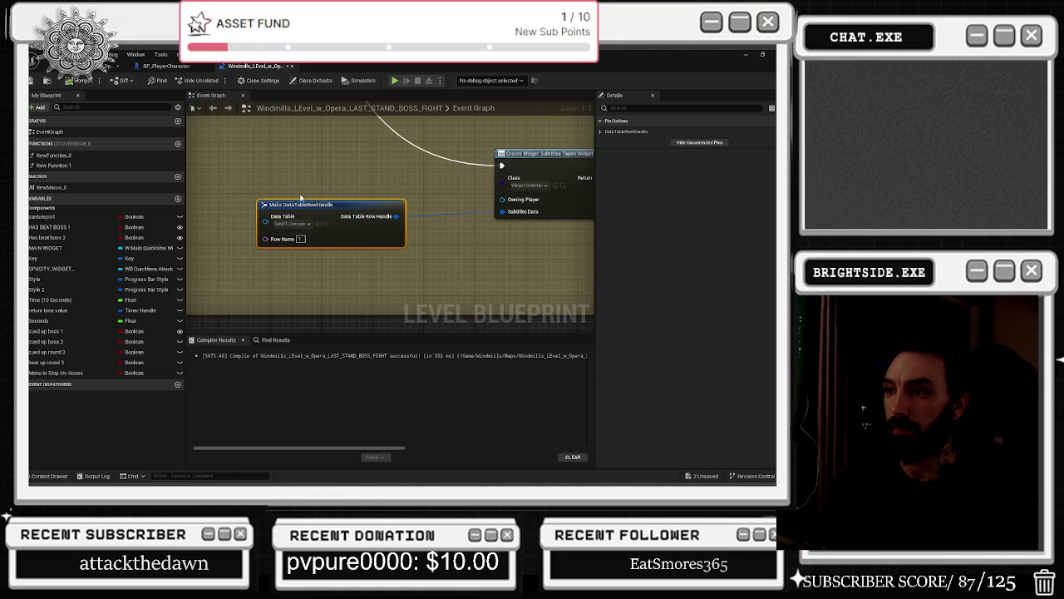
key(ctrl+z)
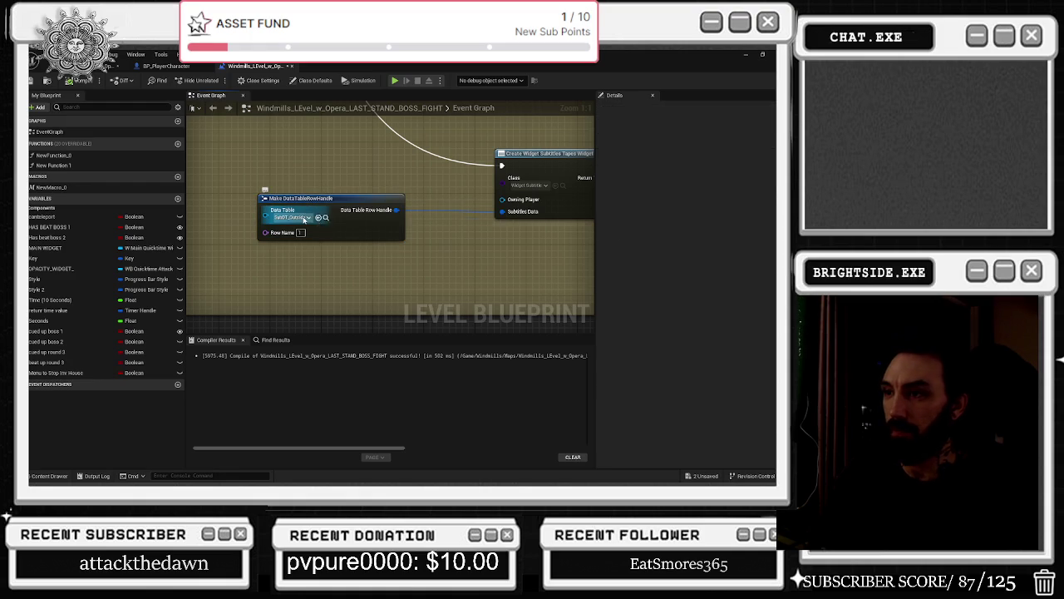
click(324, 218)
- Open SubDT_Outside and remove the empty row, the music box row and the faint music row
double_click(322, 330)
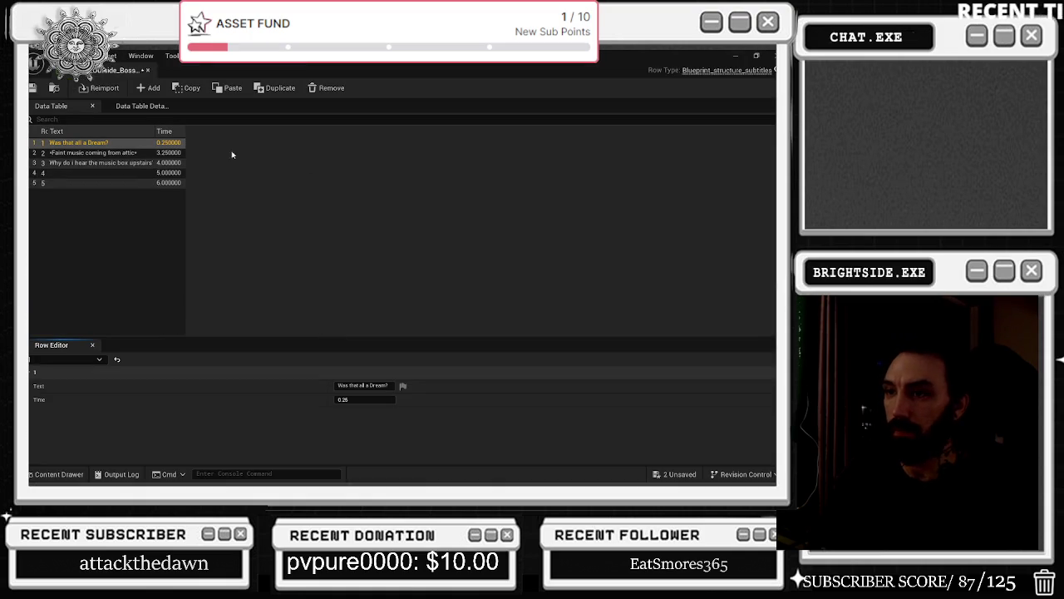
click(100, 163)
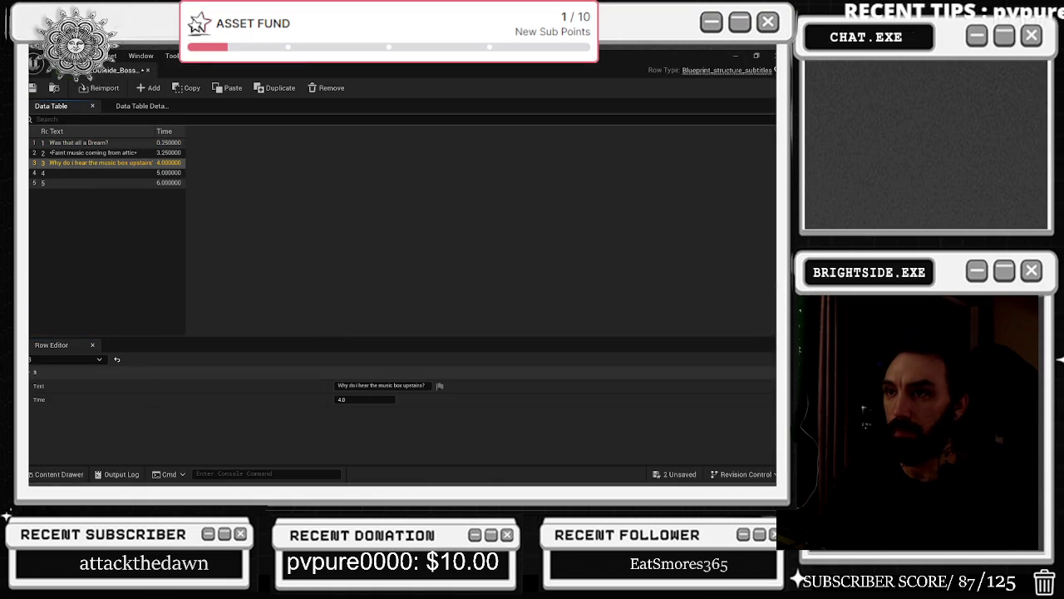
click(90, 183)
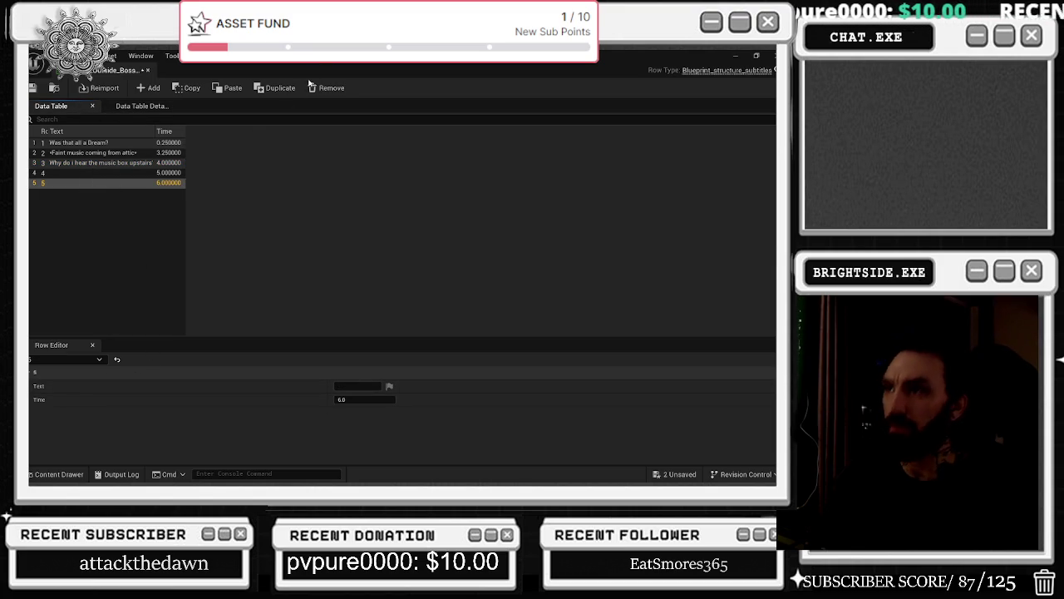
click(308, 87)
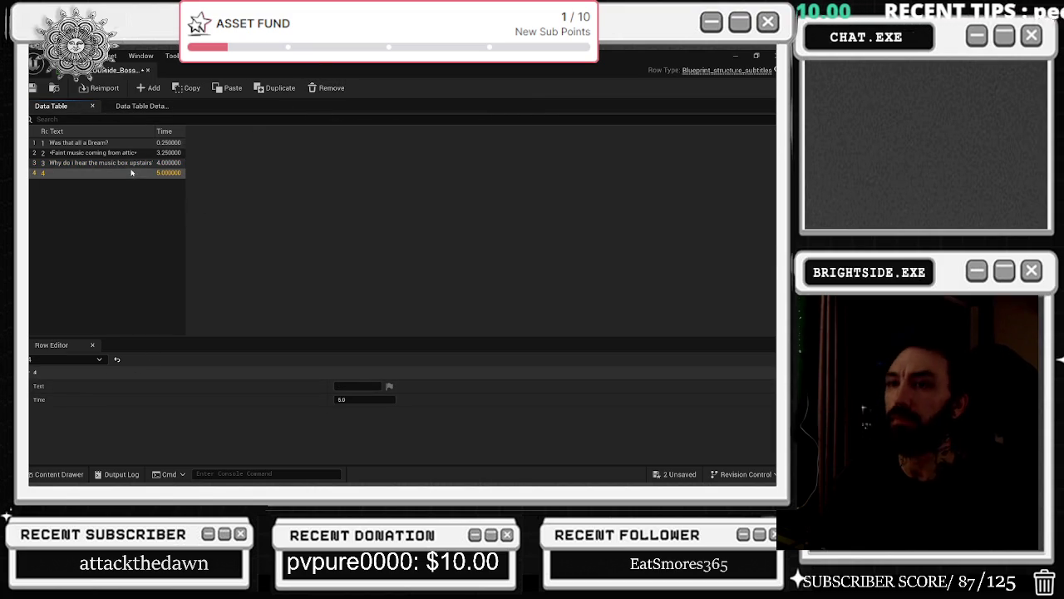
click(118, 164)
click(326, 87)
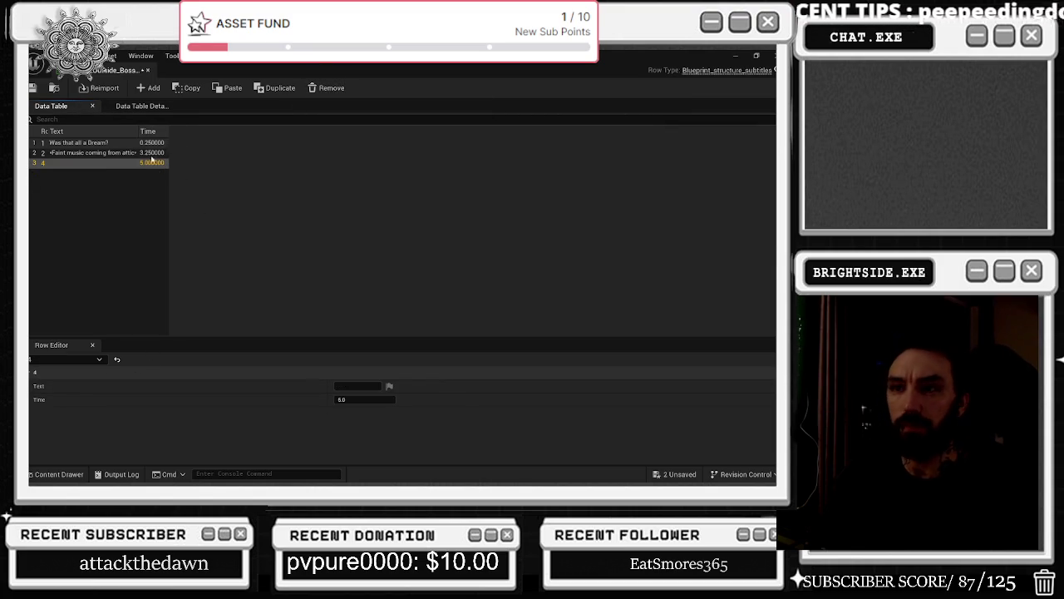
click(128, 154)
click(326, 87)
click(91, 143)
- Change the first row's subtitle text to '<The Violin Begins to Glow>'
click(393, 385)
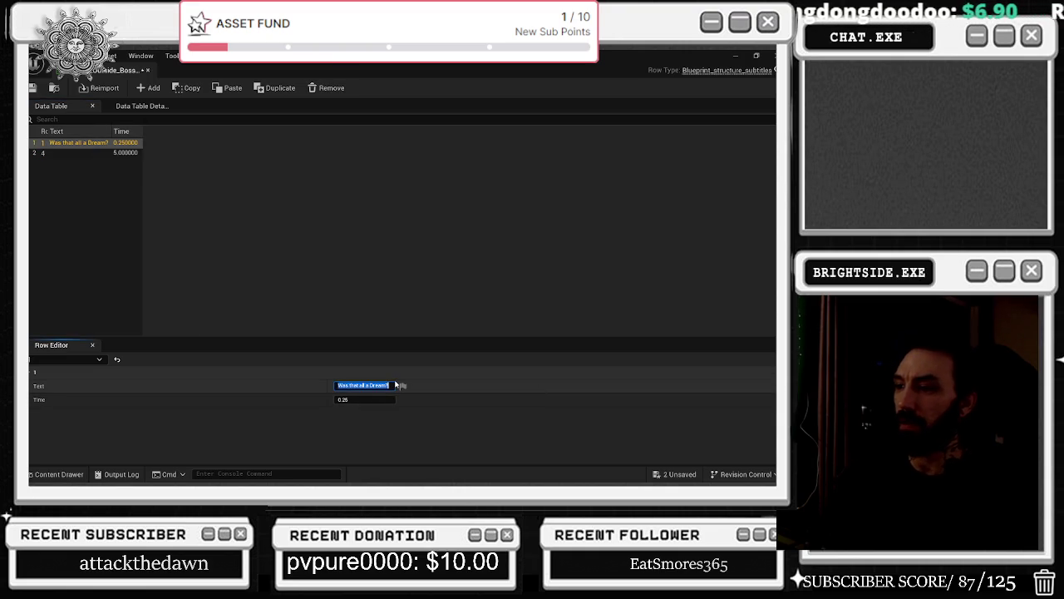
text(The V)
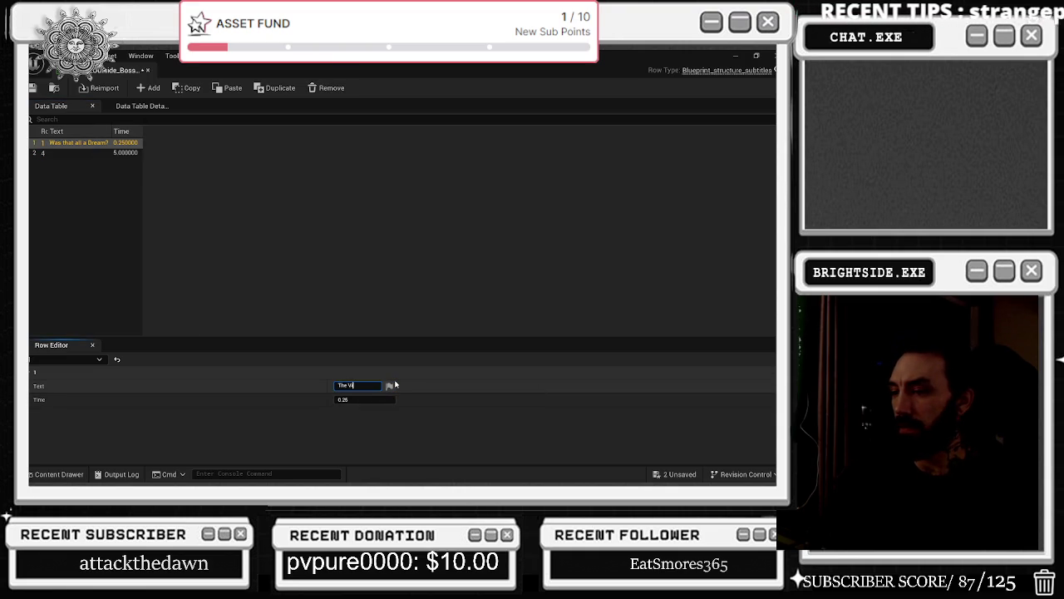
text(T)
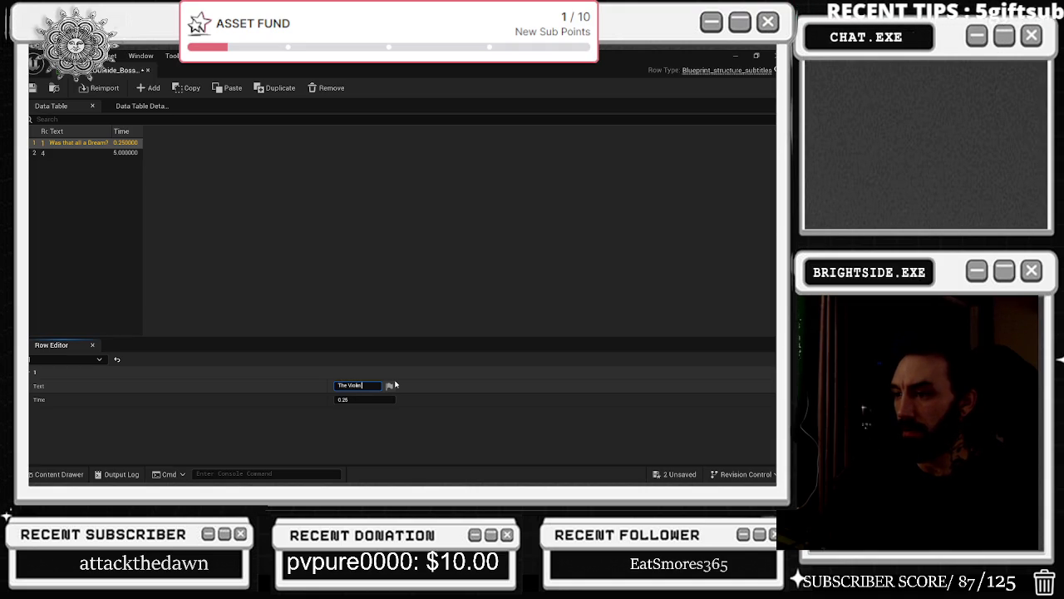
text(a st)
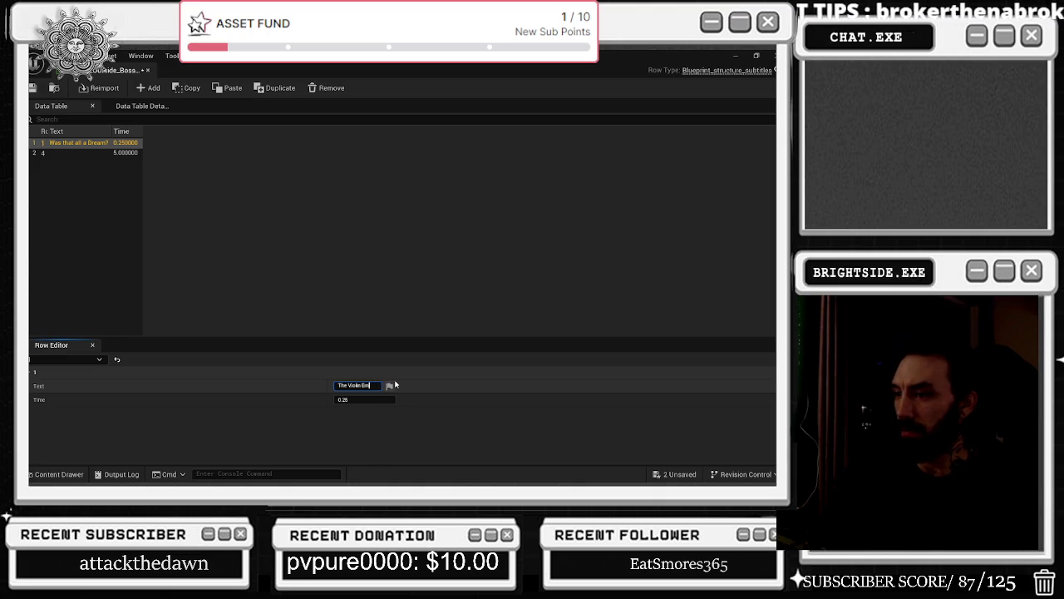
text(ins to pl)
key(BackSpace)
key(BackSpace)
key(BackSpace)
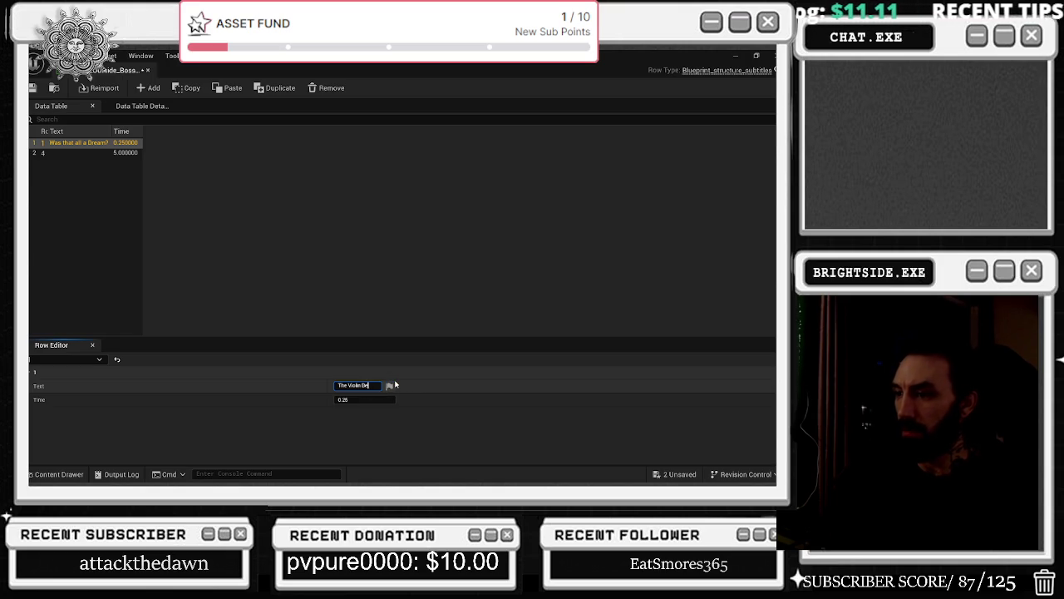
text(to Glow)
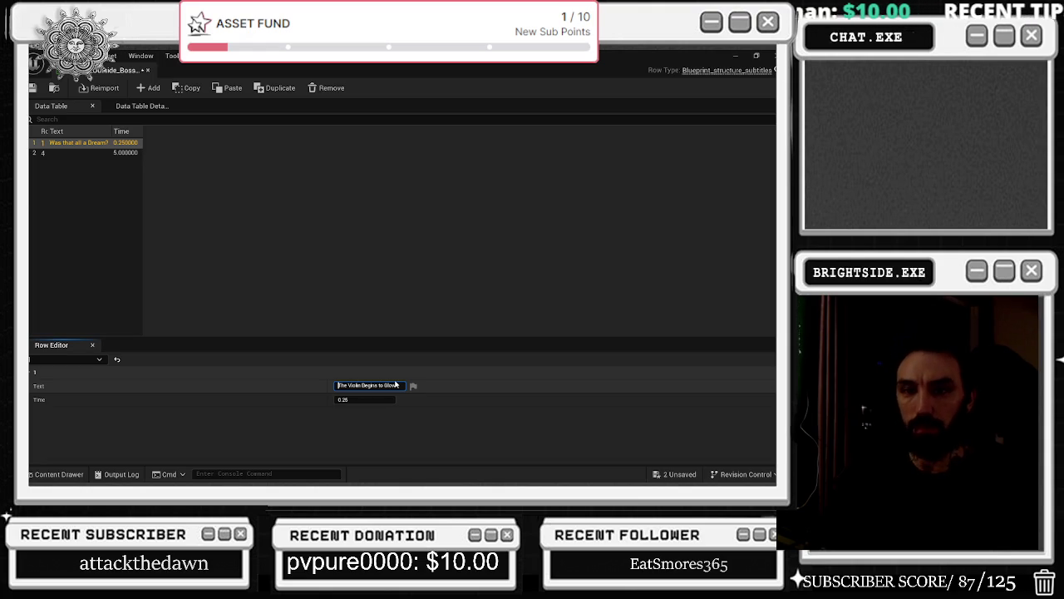
key(Home)
text(<)
key(Return)
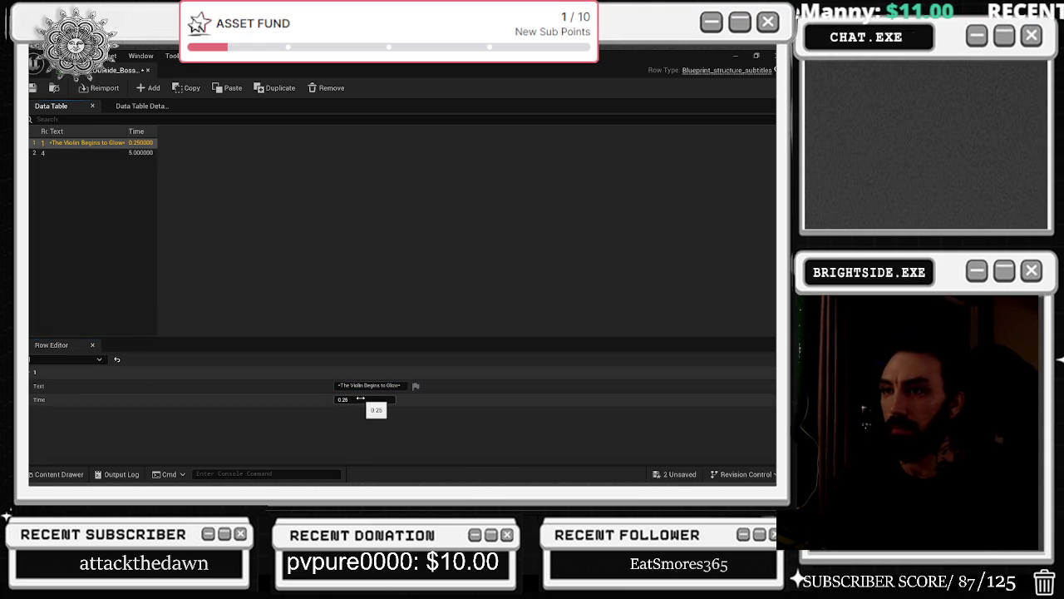
- Save the data table, close its editor, and save all remaining changes
click(32, 88)
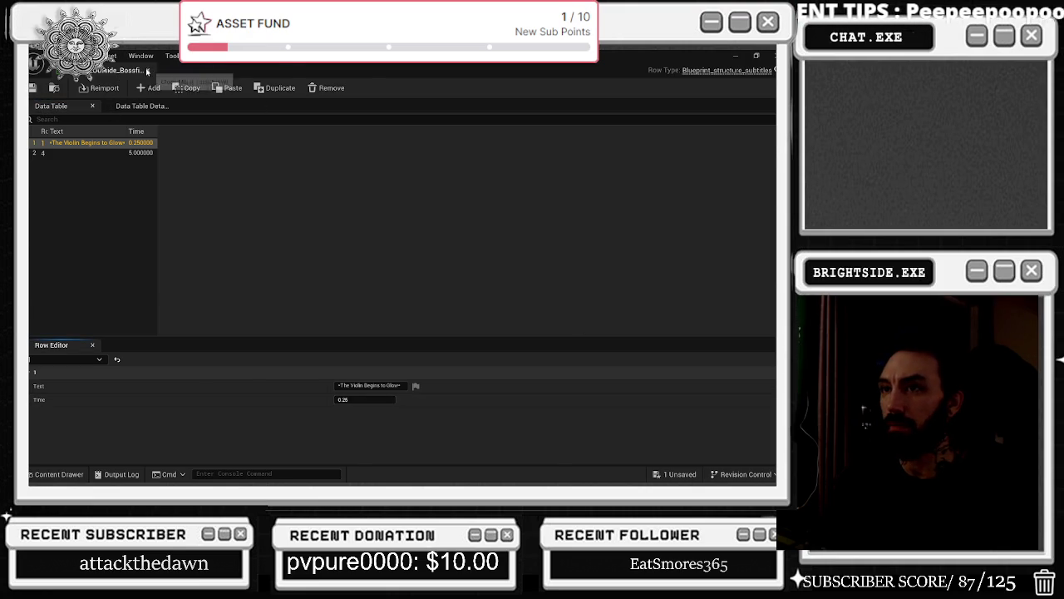
click(147, 72)
key(ctrl+s)
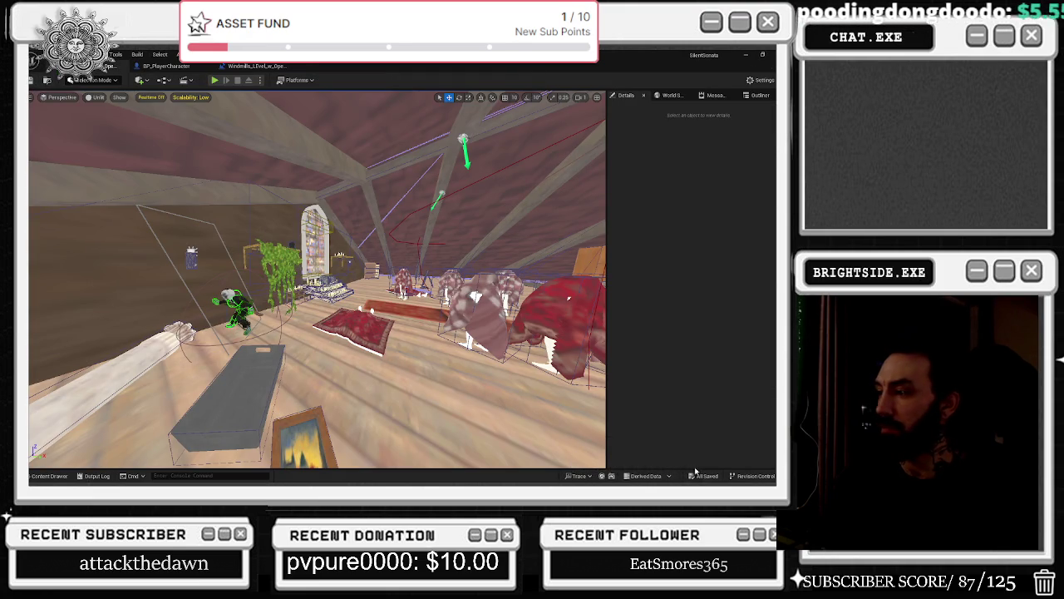
- Run a Play In Editor test with Alt+P, stop it with Esc, and reopen the Level Blueprint
key(alt+p)
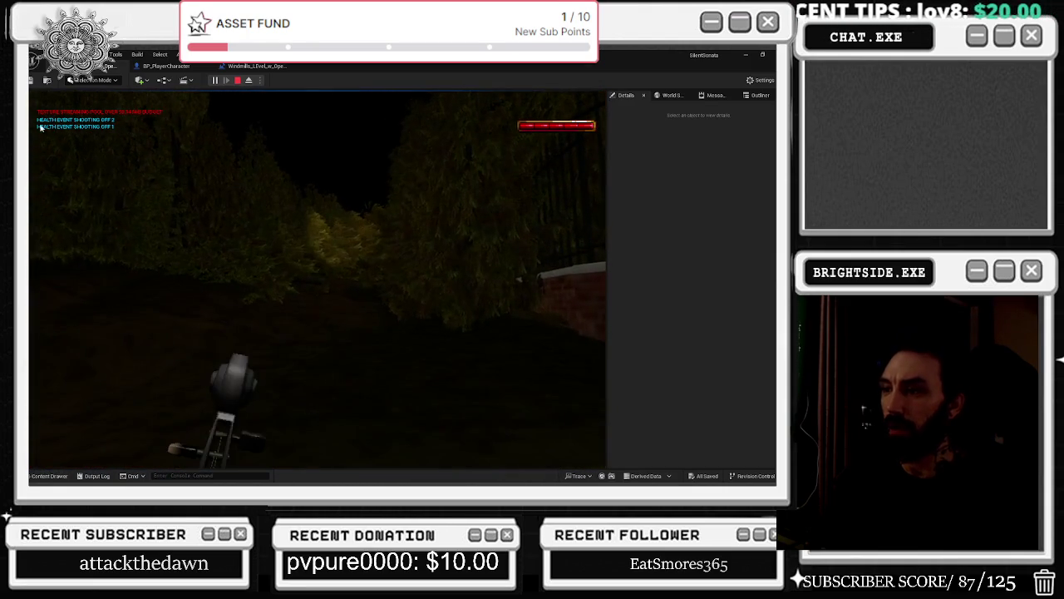
key(Escape)
click(250, 66)
scroll(364, 268, down, 1)
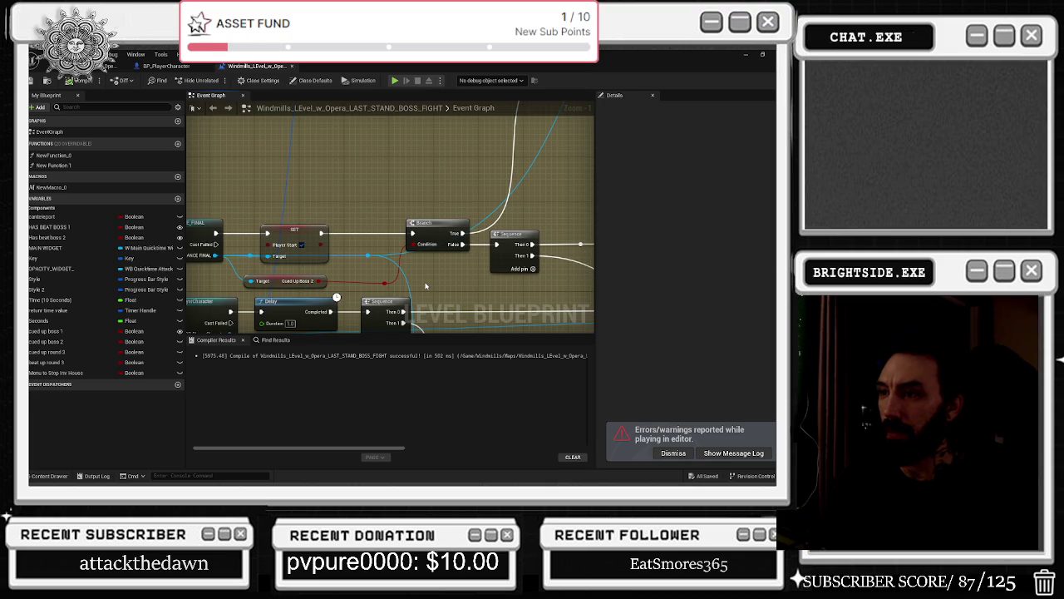
- Add a third output pin to the lower Sequence node, then compile and save the Level Blueprint
drag(427, 286, 663, 286)
drag(634, 337, 320, 305)
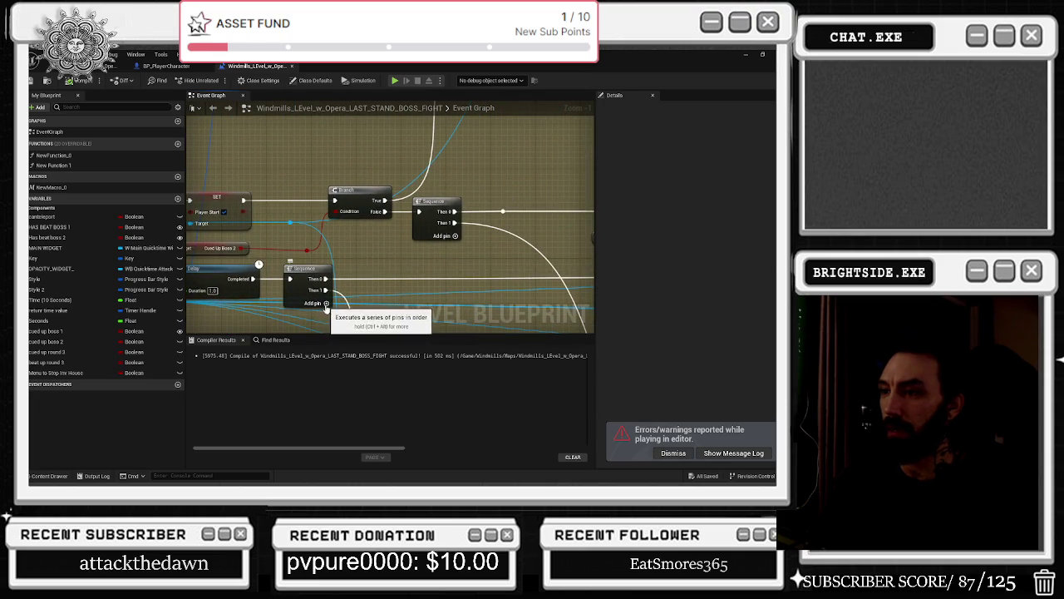
click(320, 304)
mouse_move(420, 215)
mouse_down()
mouse_move(235, 307)
mouse_move(313, 138)
mouse_up()
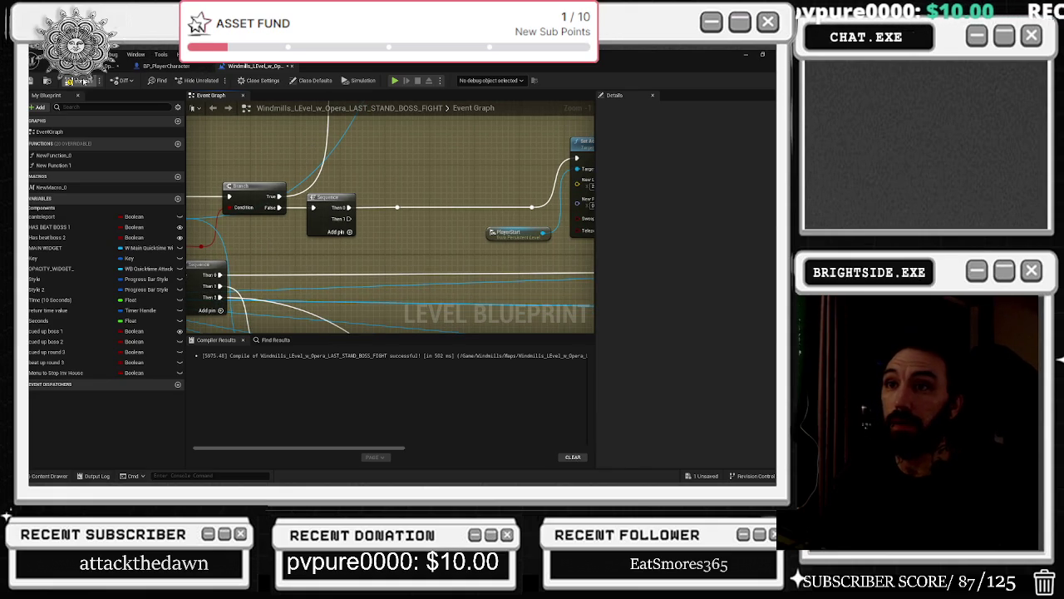
click(37, 83)
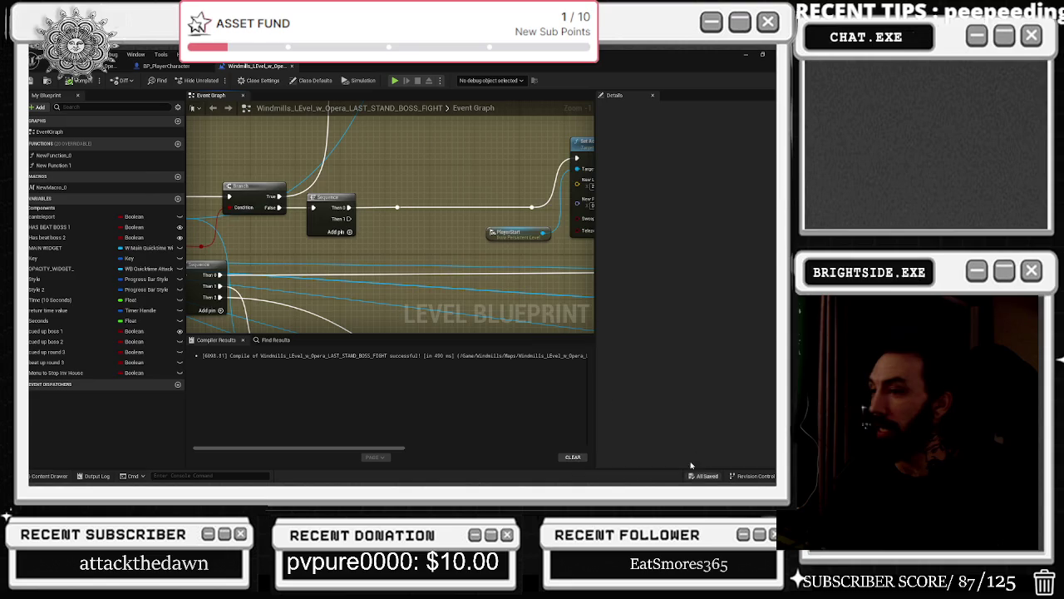
- Switch briefly to the YouTube browser window, then minimize it to return to the editor
key(alt+Tab)
key(Escape)
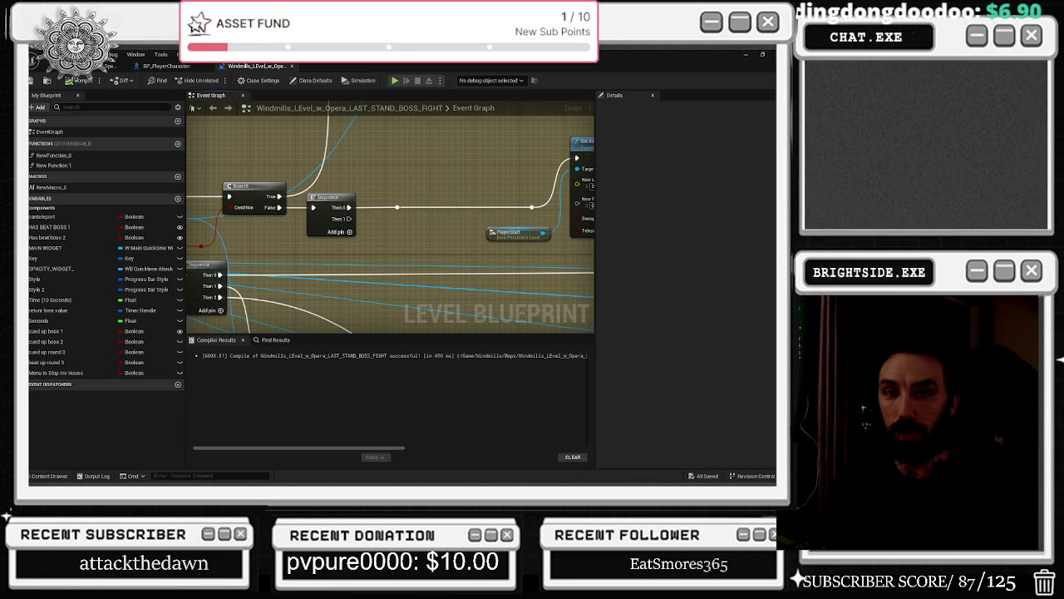
key(alt+Tab)
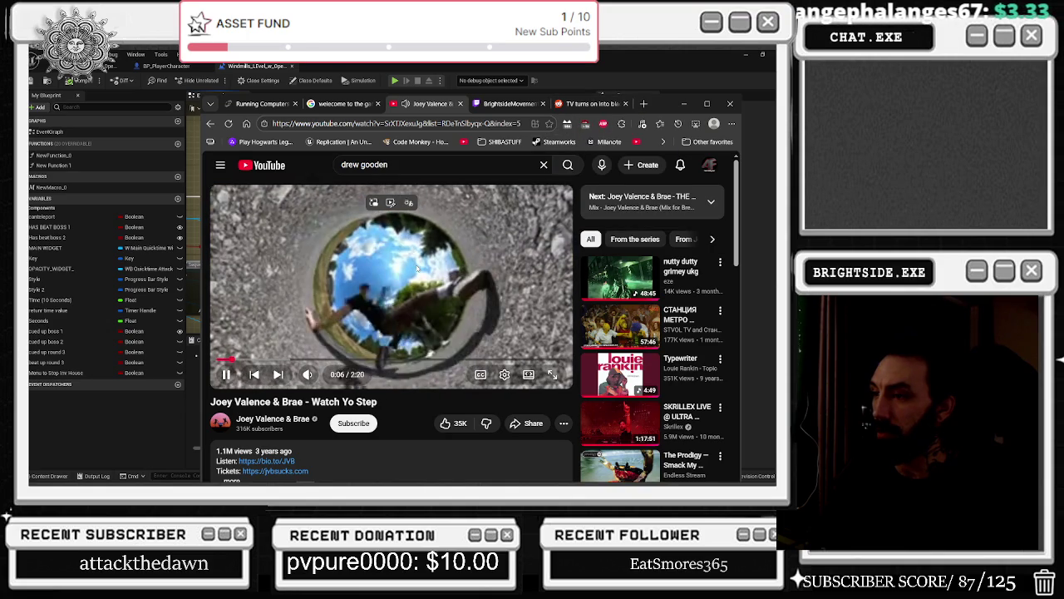
scroll(418, 268, down, 1)
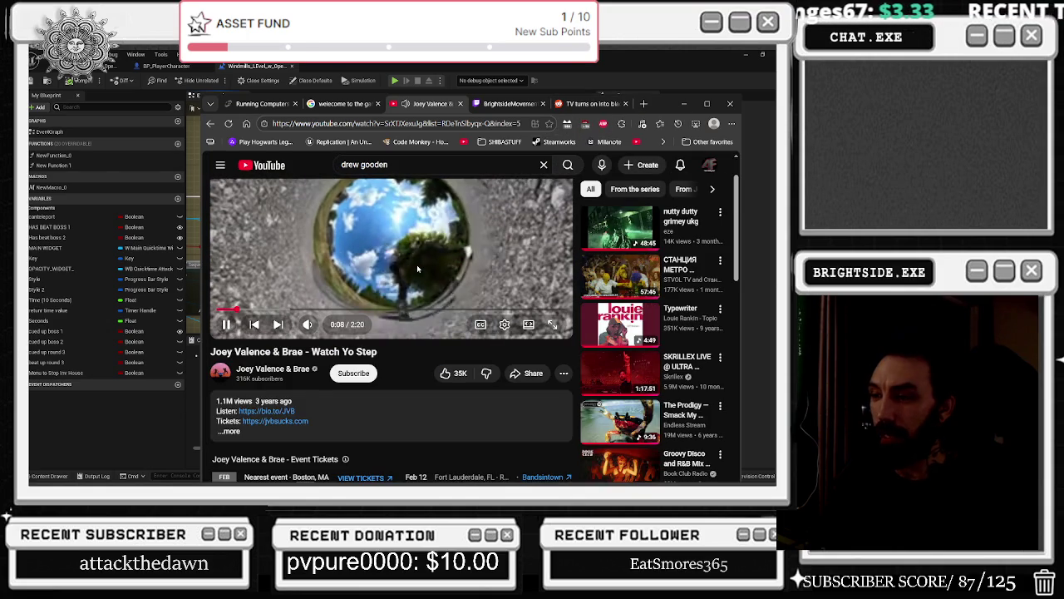
click(683, 103)
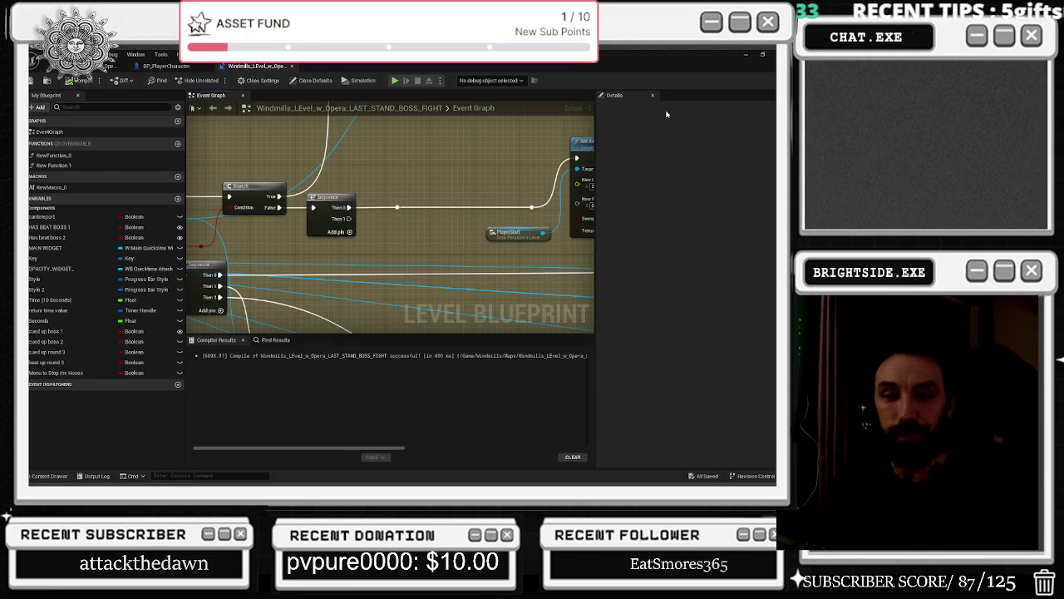
- Save the Windmills map, run and stop a play-in-editor test, then reopen the Level Blueprint
scroll(387, 212, down, 3)
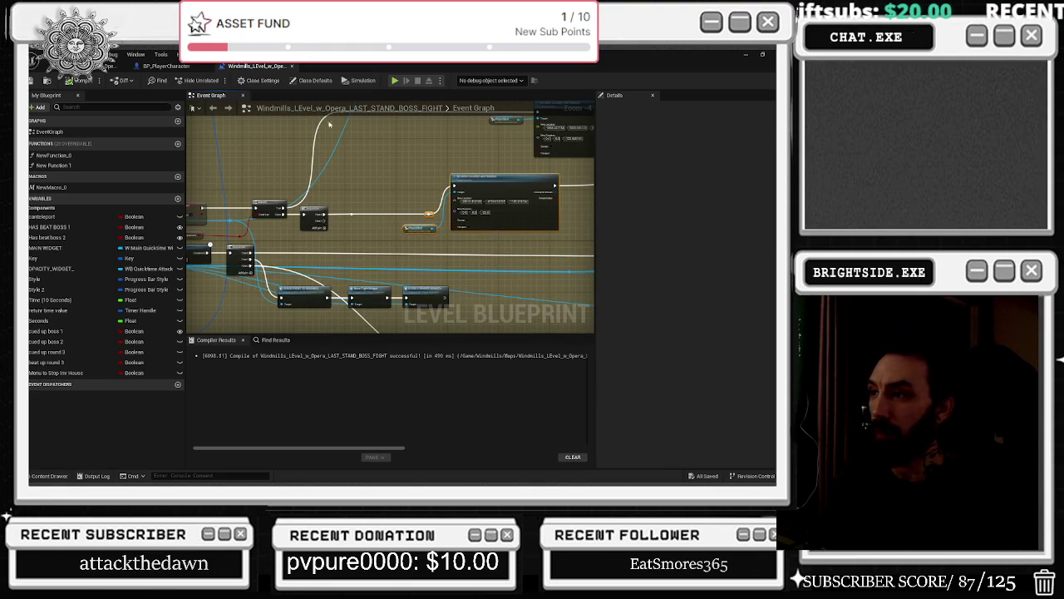
key(ctrl+s)
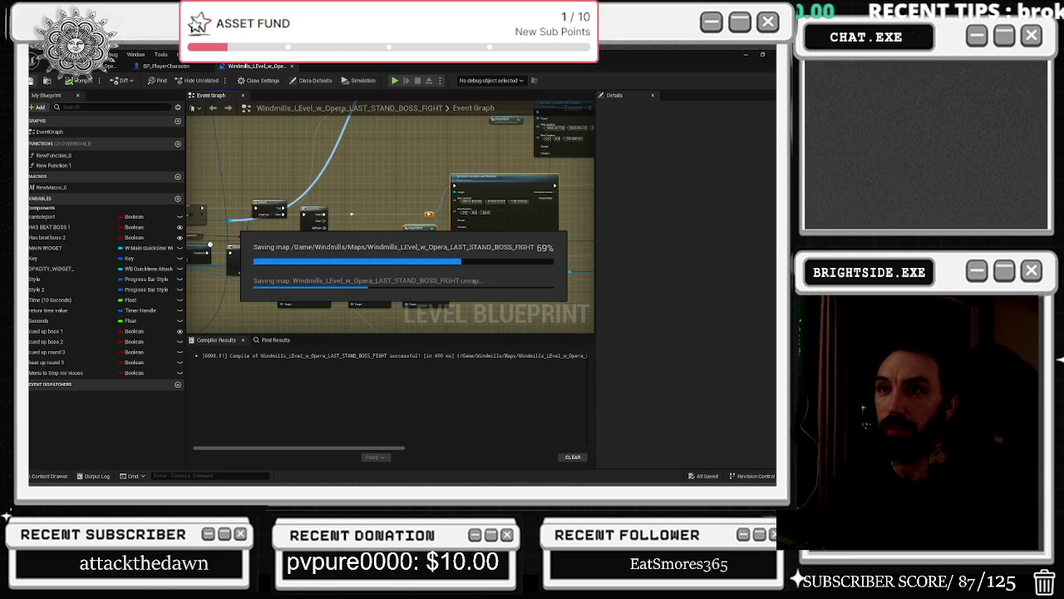
click(33, 81)
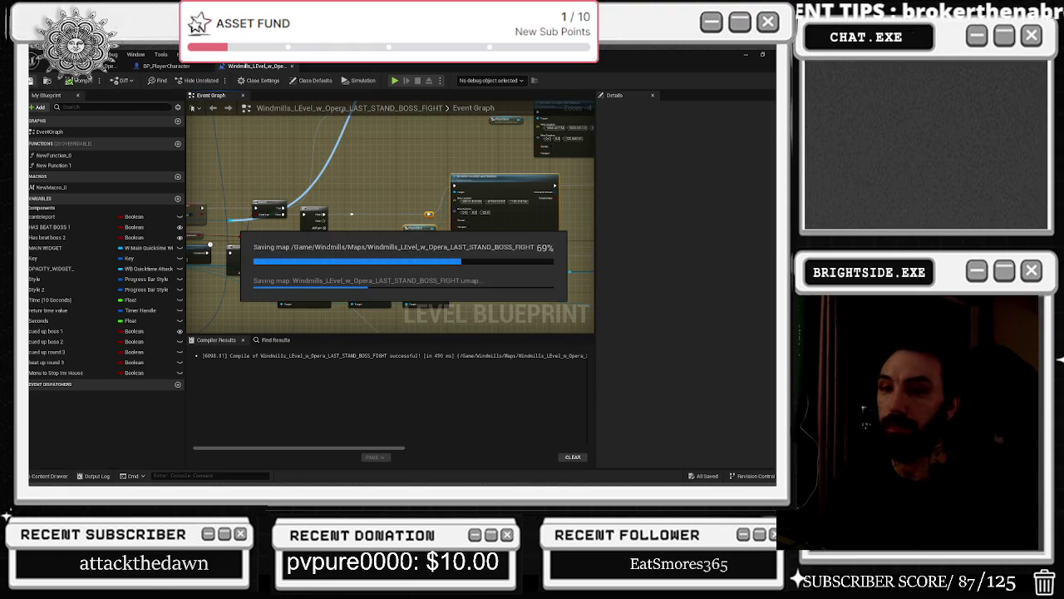
key(ctrl+s)
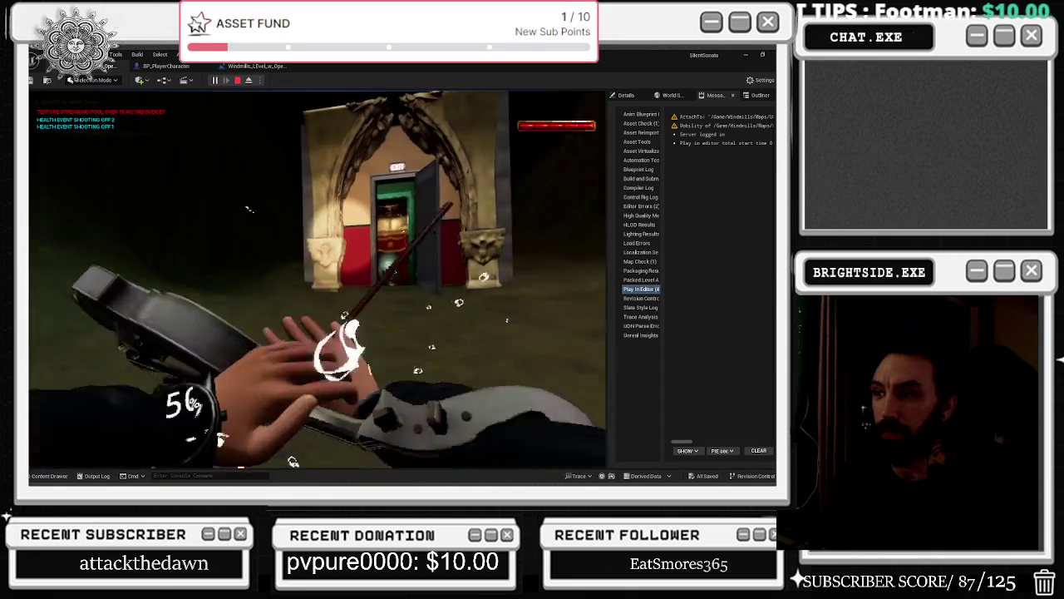
key(Escape)
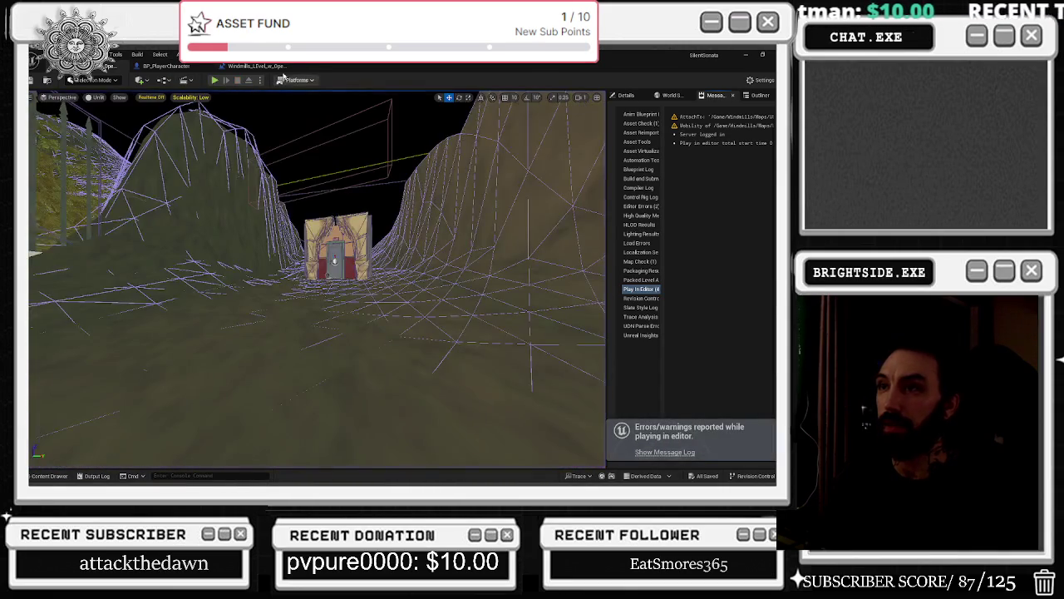
click(259, 66)
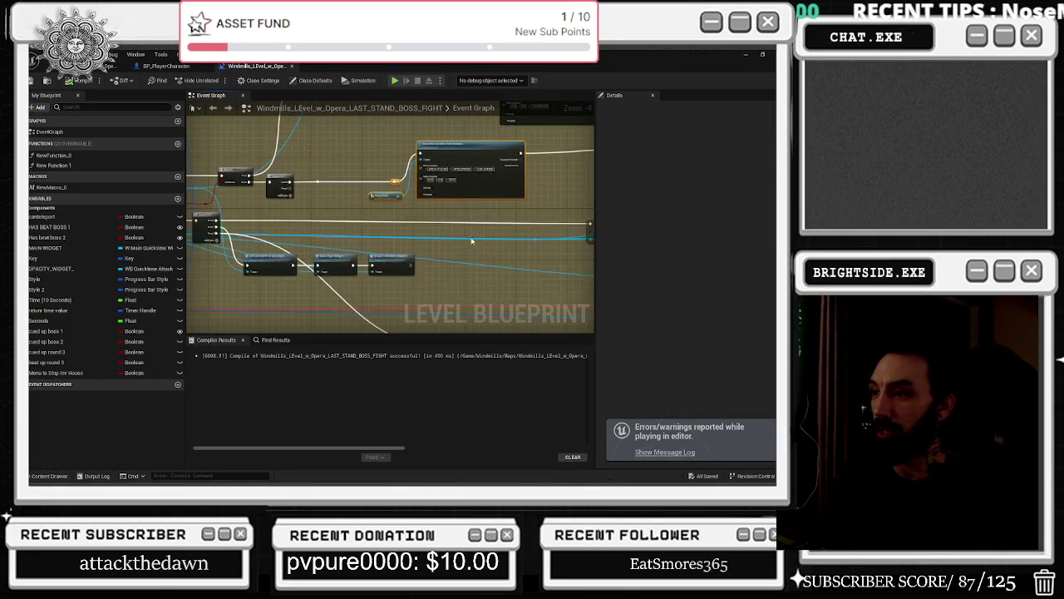
- Navigate to the Create Widget node and browse to its subtitle widget class asset
drag(478, 212, 392, 245)
scroll(455, 307, up, 4)
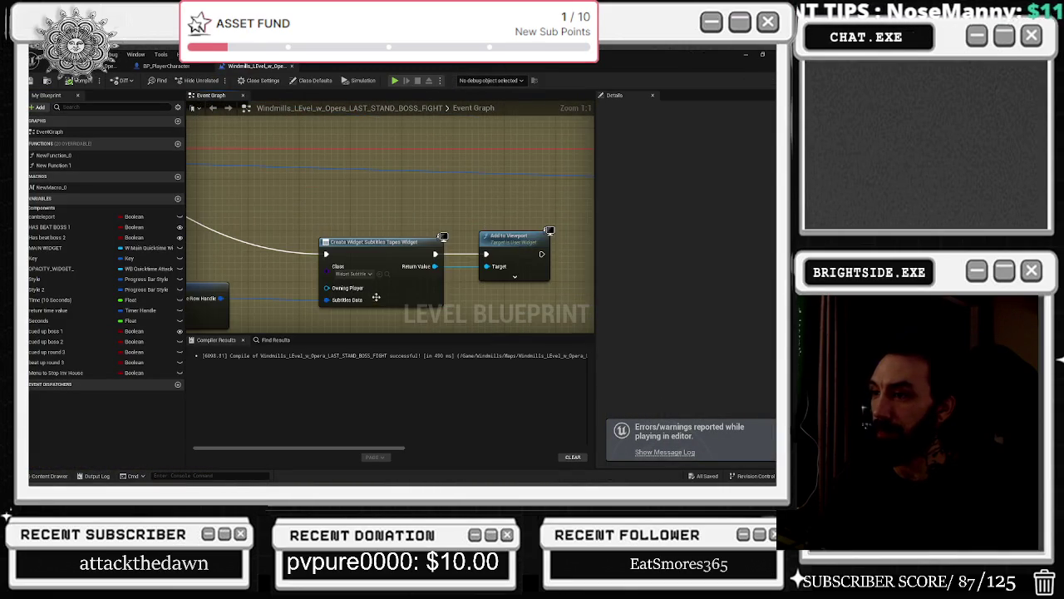
drag(303, 235, 480, 295)
drag(388, 224, 438, 232)
mouse_move(337, 205)
mouse_down()
mouse_move(427, 230)
mouse_move(227, 236)
mouse_up()
scroll(426, 230, down, 3)
drag(444, 190, 492, 234)
click(471, 223)
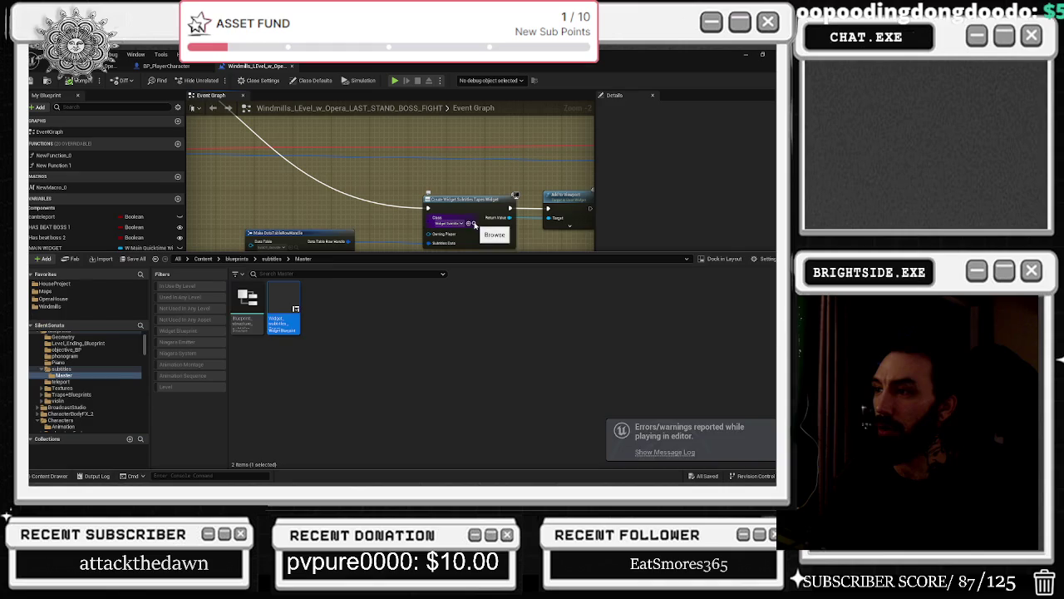
- Open Widget_subtitles_Tapes and check both its event graph and Designer layout
double_click(286, 330)
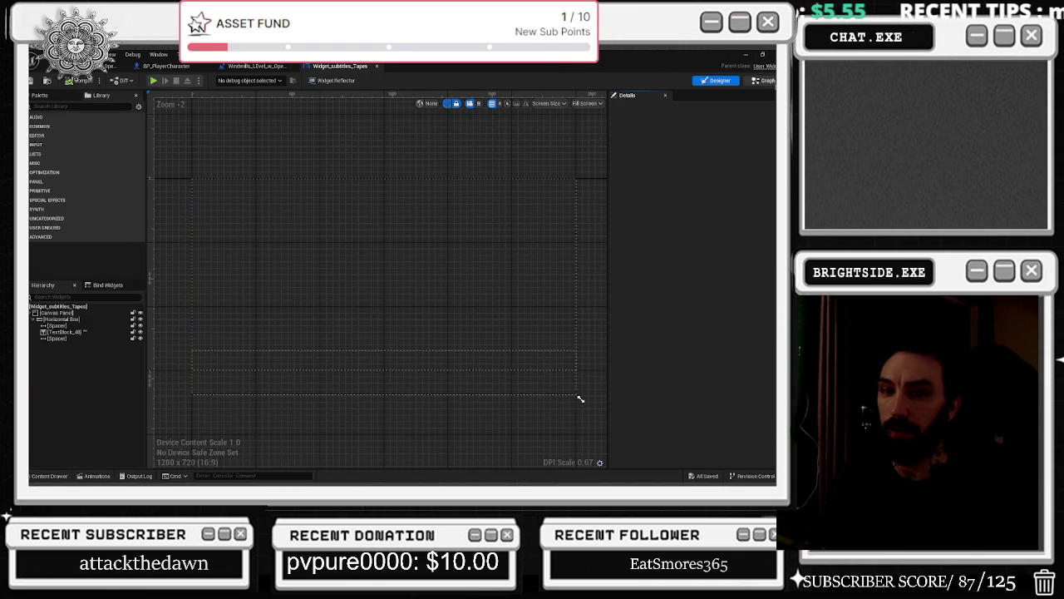
click(766, 80)
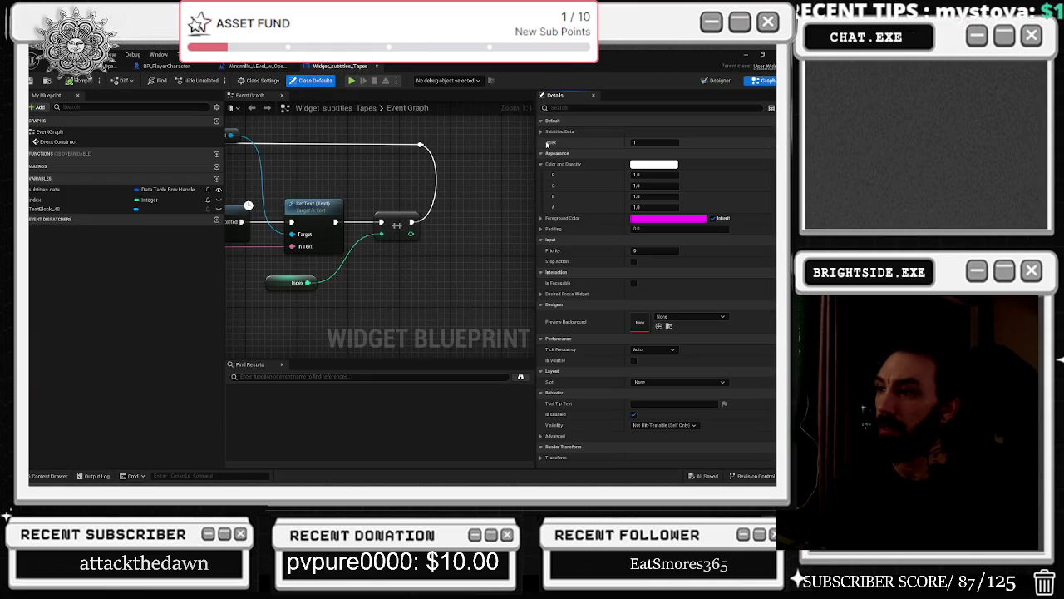
click(720, 80)
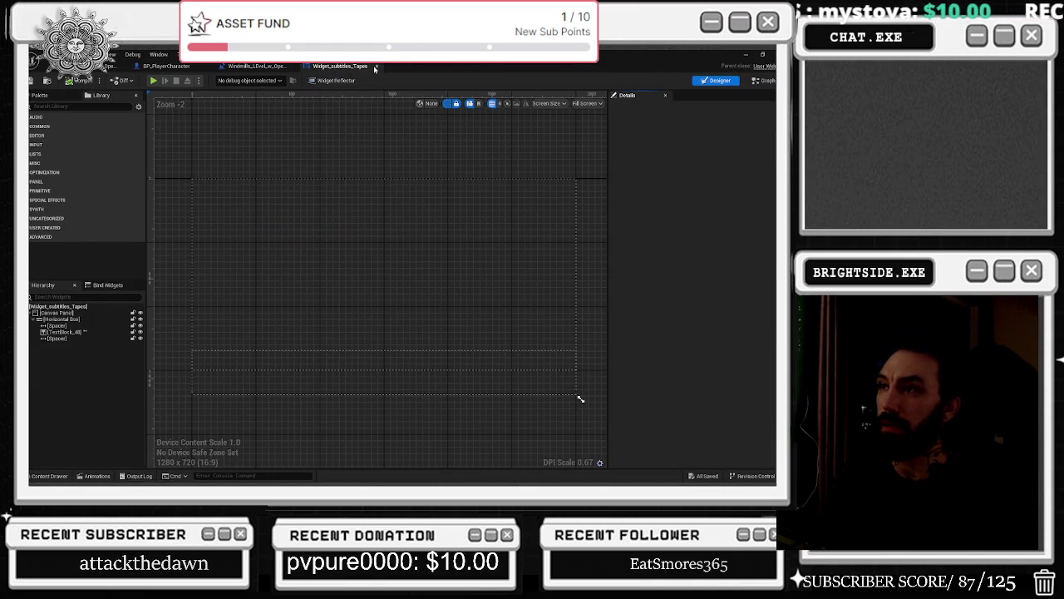
- Close the widget blueprint, shift Create Widget left, and open SubDT_Outside_Bossfight
click(376, 66)
drag(462, 204, 433, 205)
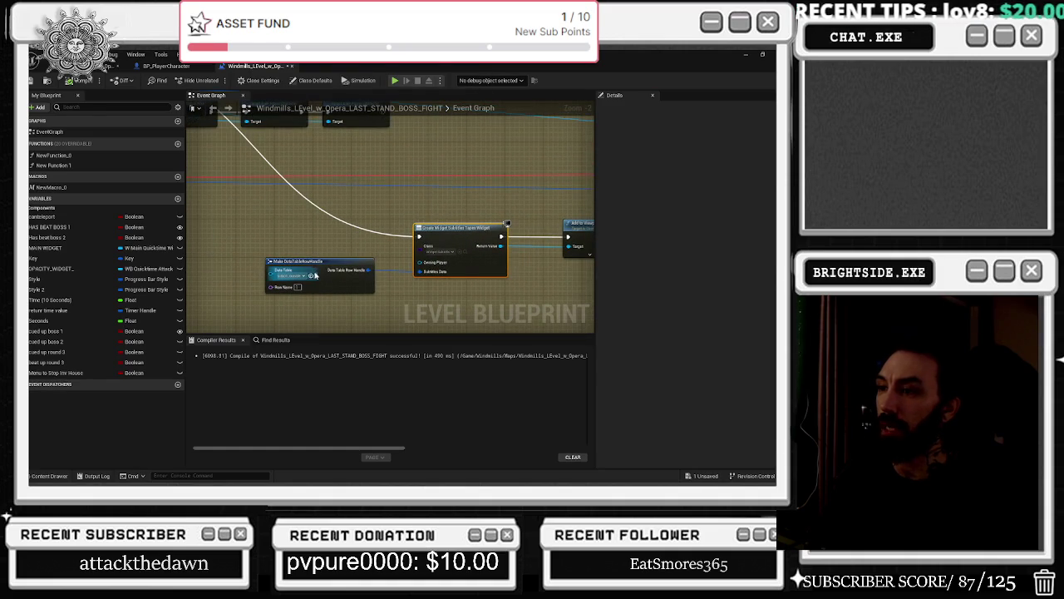
click(315, 275)
double_click(322, 317)
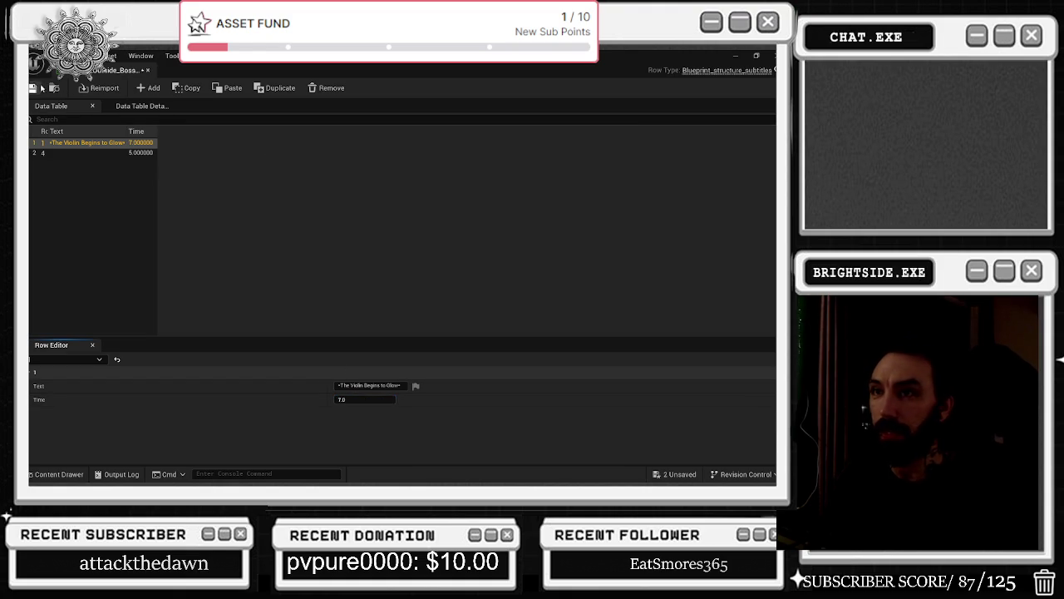
- Save the data table with the violin row at 7.0, close it, and save the level blueprint
click(676, 474)
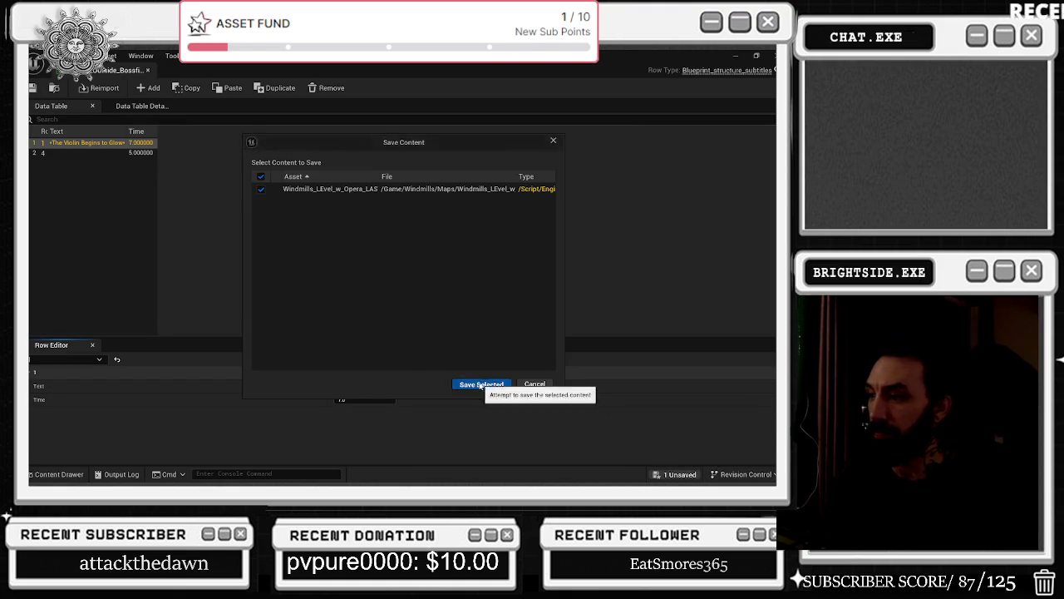
click(488, 388)
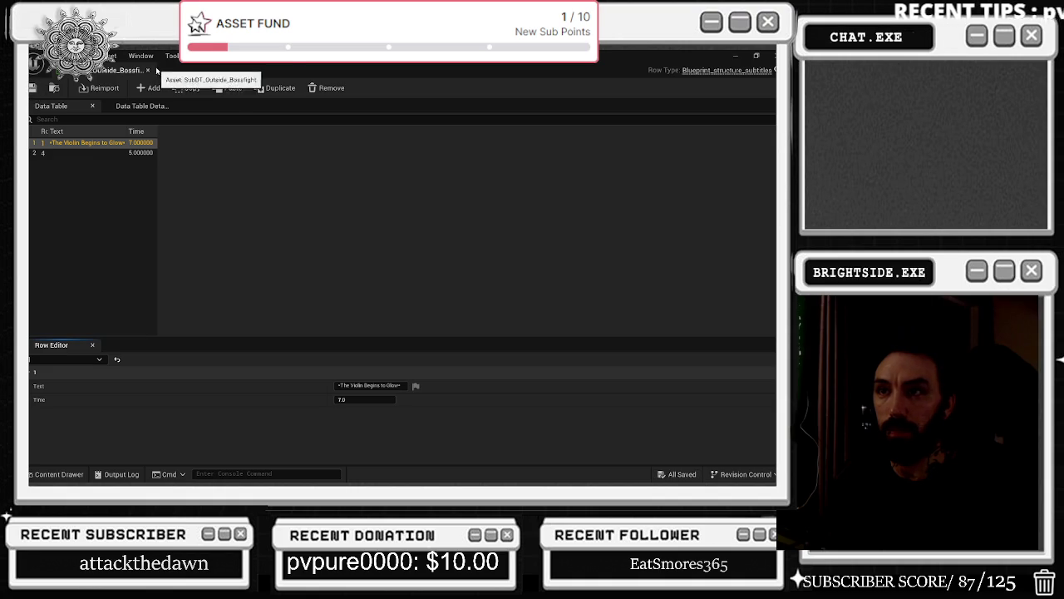
click(148, 70)
click(48, 80)
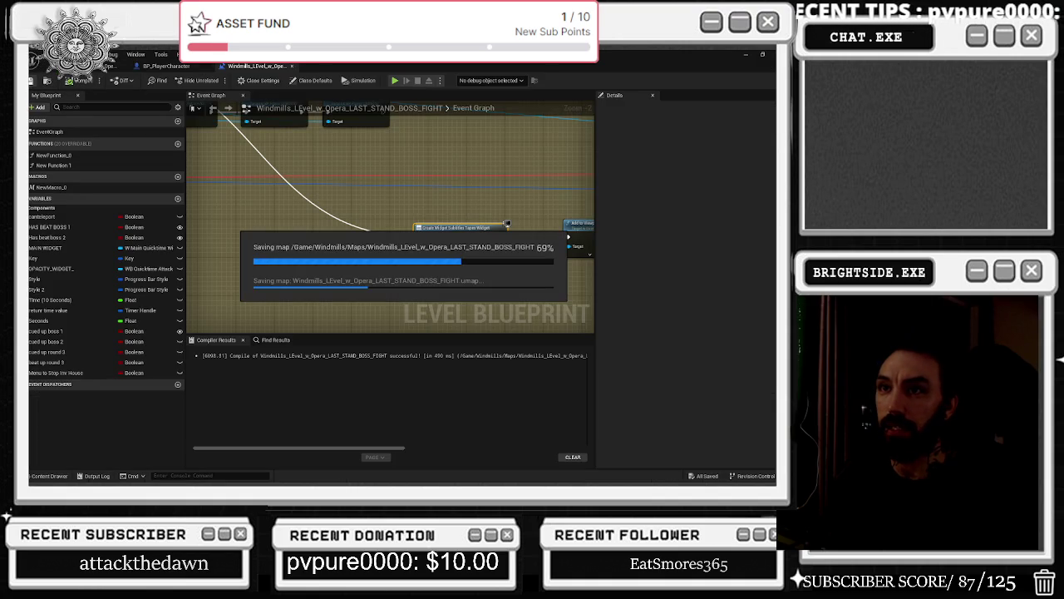
click(33, 80)
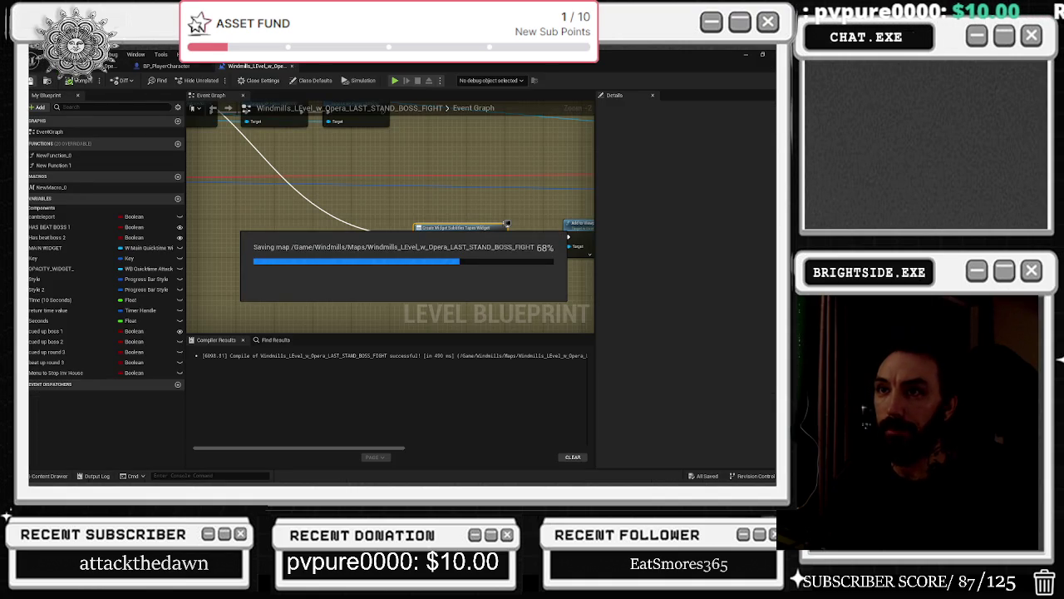
click(233, 99)
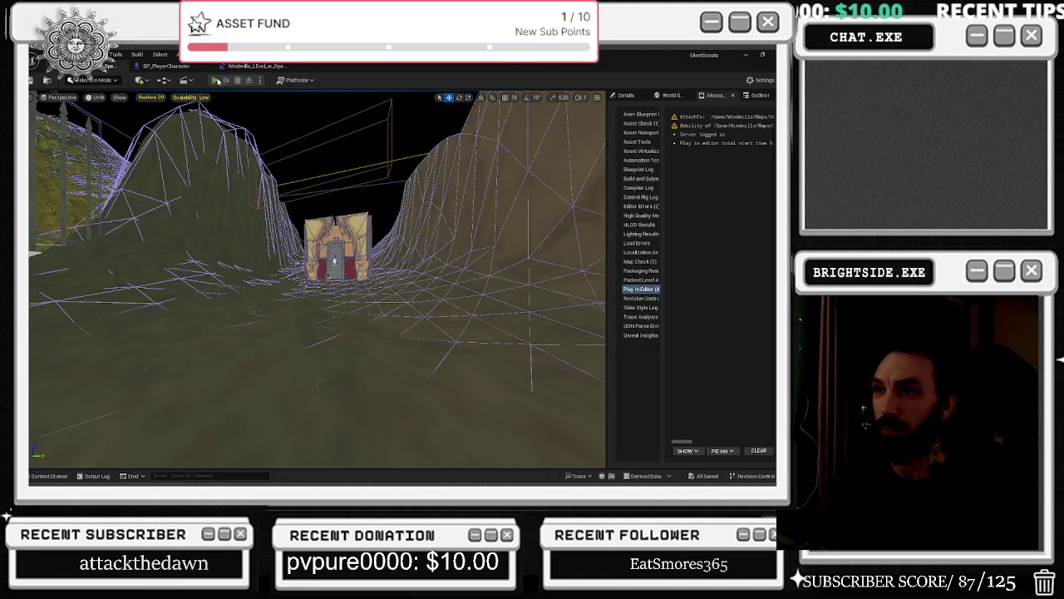
- Play the Windmills level in-editor to watch for the violin subtitle, then go back to its blueprint
click(216, 80)
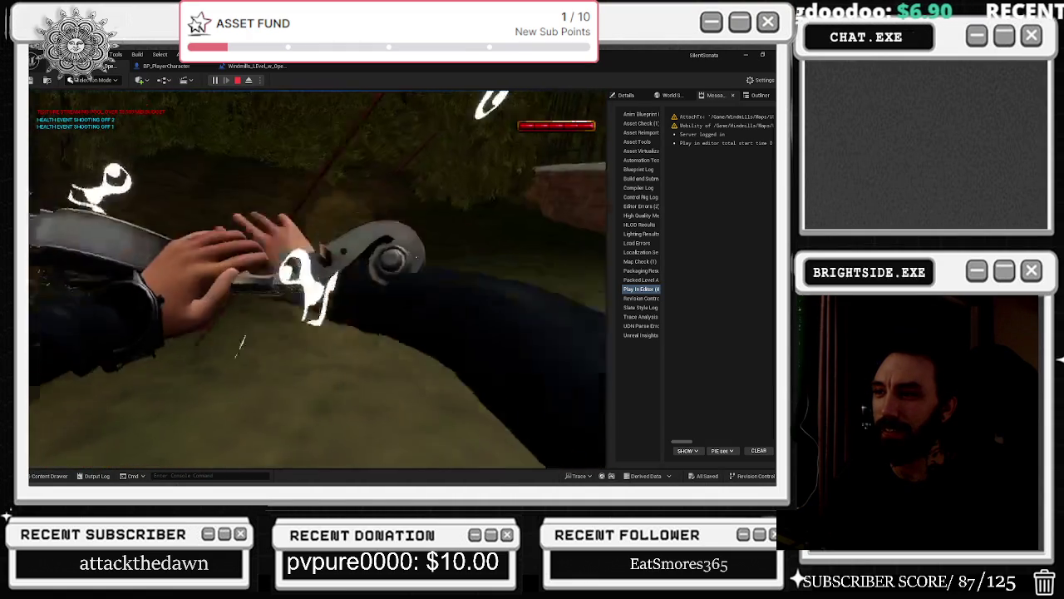
key(Escape)
click(244, 66)
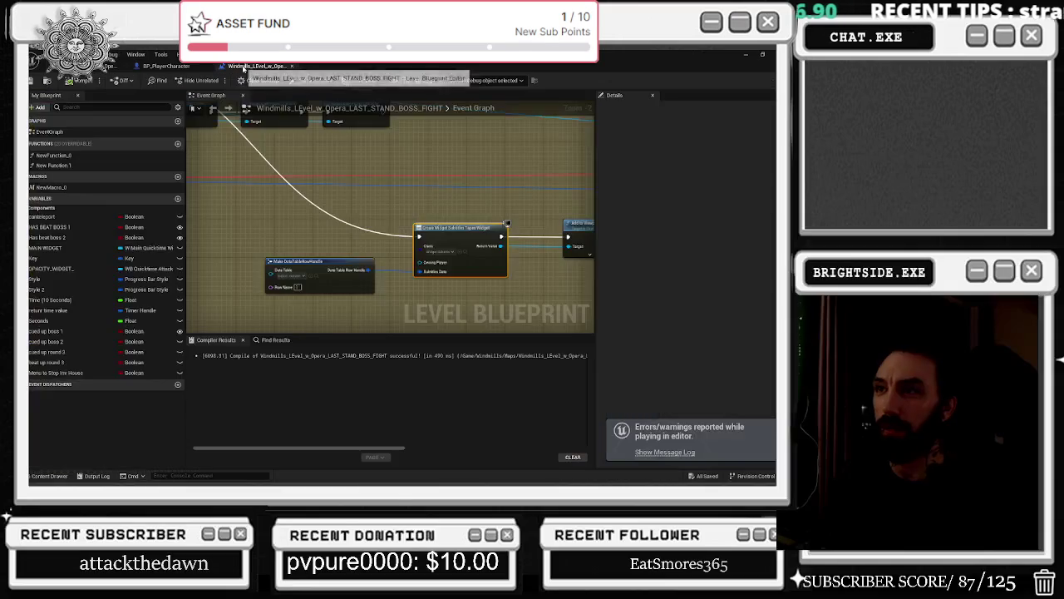
- Reopen SubDT_Outside_Bossfight and check its rows: violin subtitle at 7.0 and row 4 at 5.0
click(326, 276)
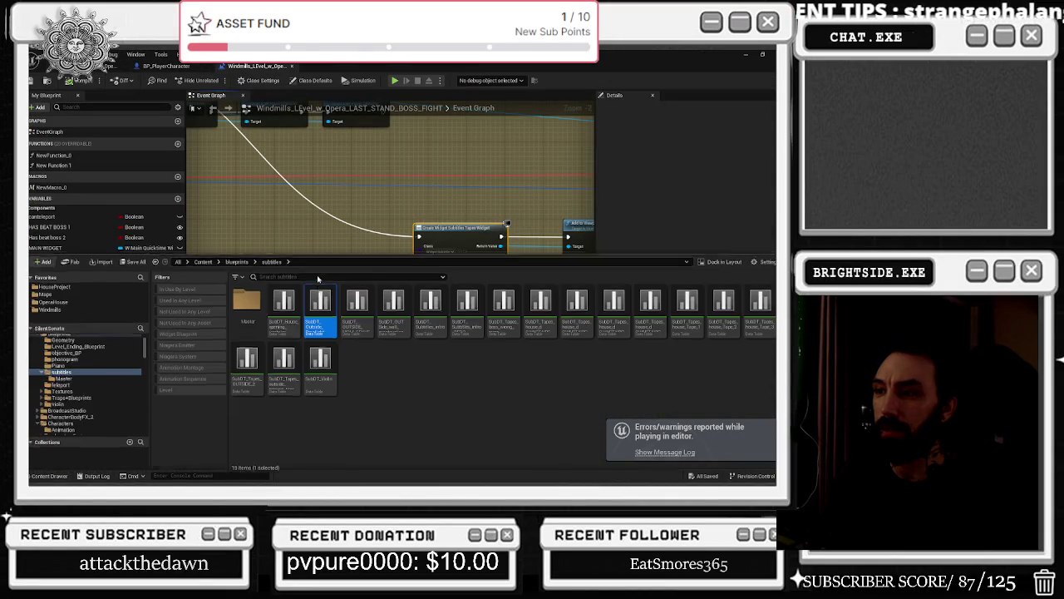
double_click(316, 314)
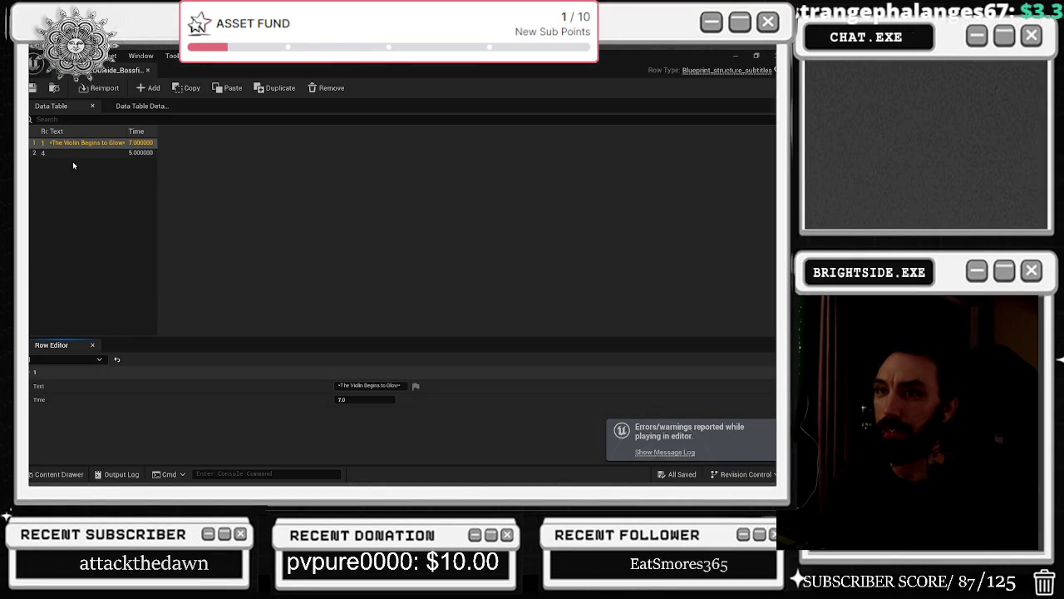
click(90, 145)
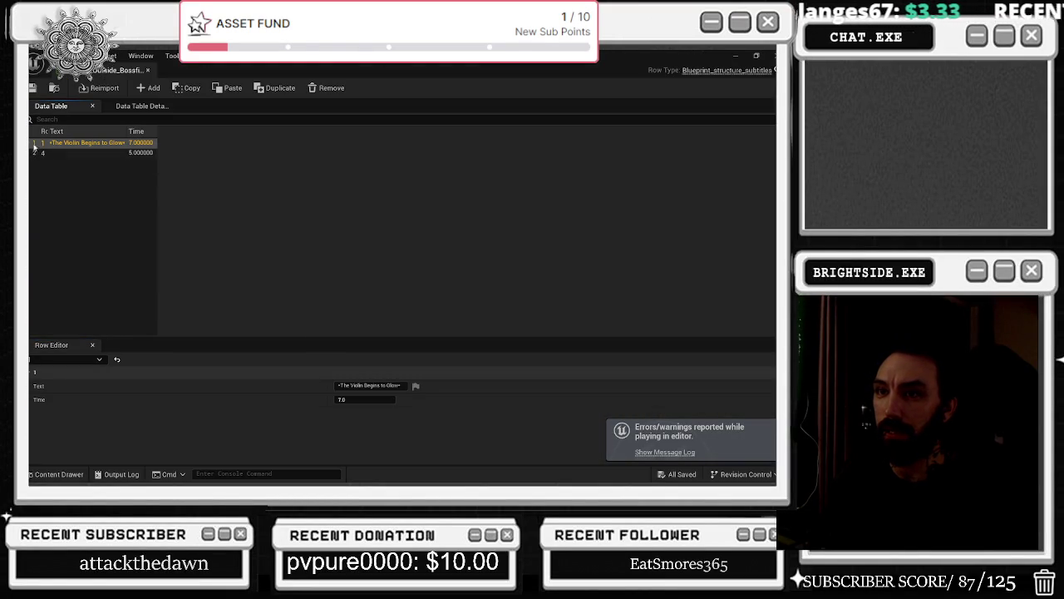
click(44, 154)
click(48, 143)
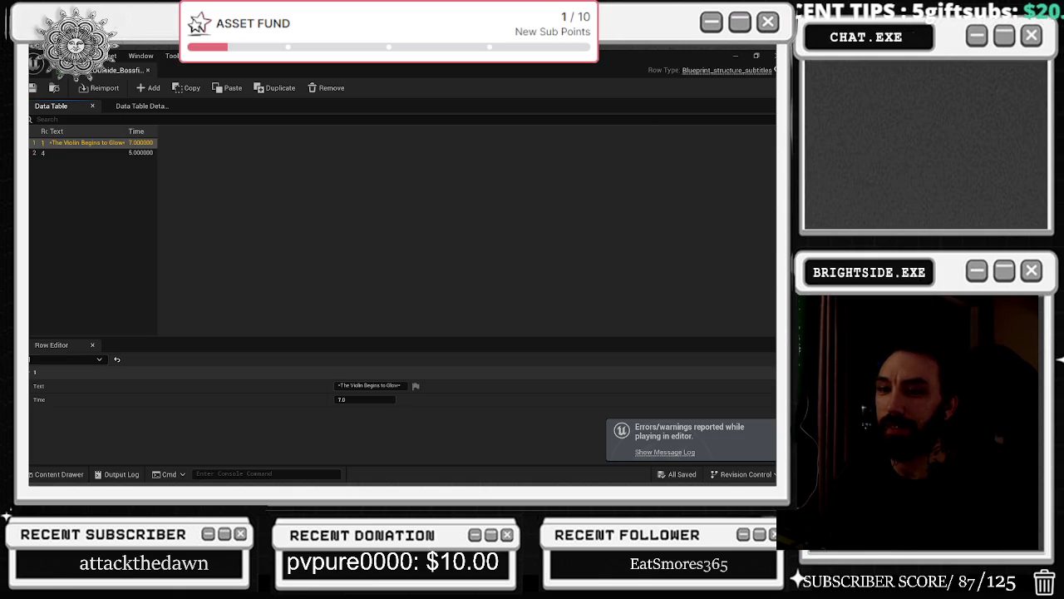
click(31, 475)
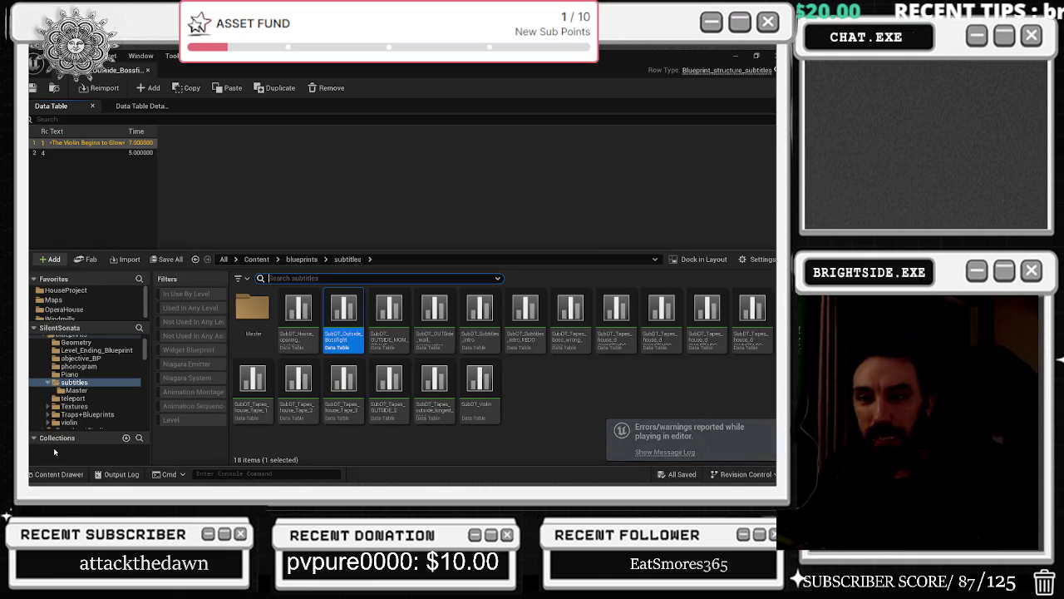
key(alt+Tab)
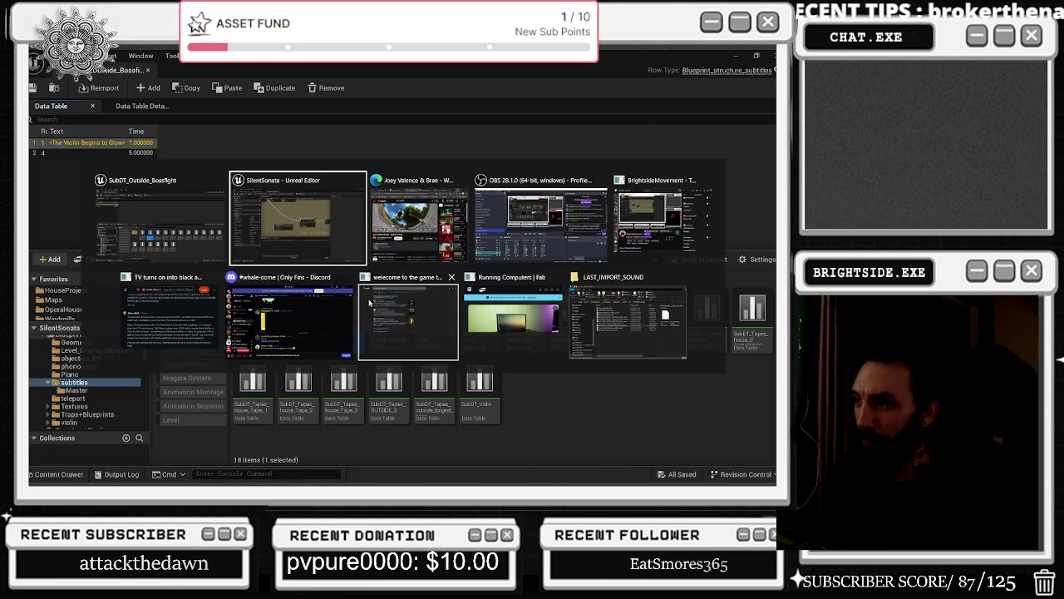
- Post the !silentsonata command in the Twitch stream chat, then minimize the browser
key(alt+Tab)
key(alt+Tab)
key(alt+Tab)
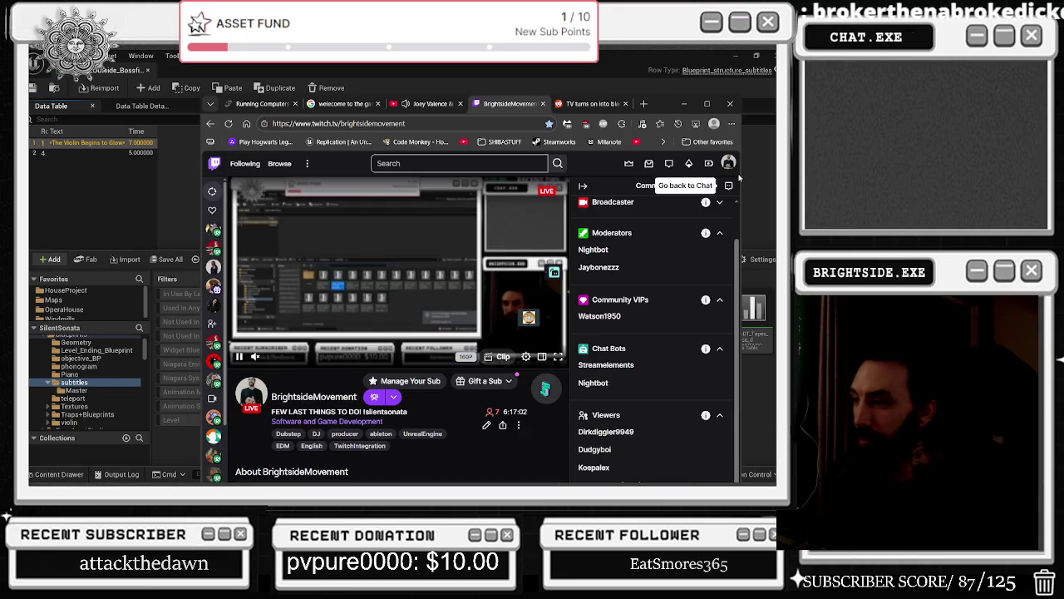
click(728, 185)
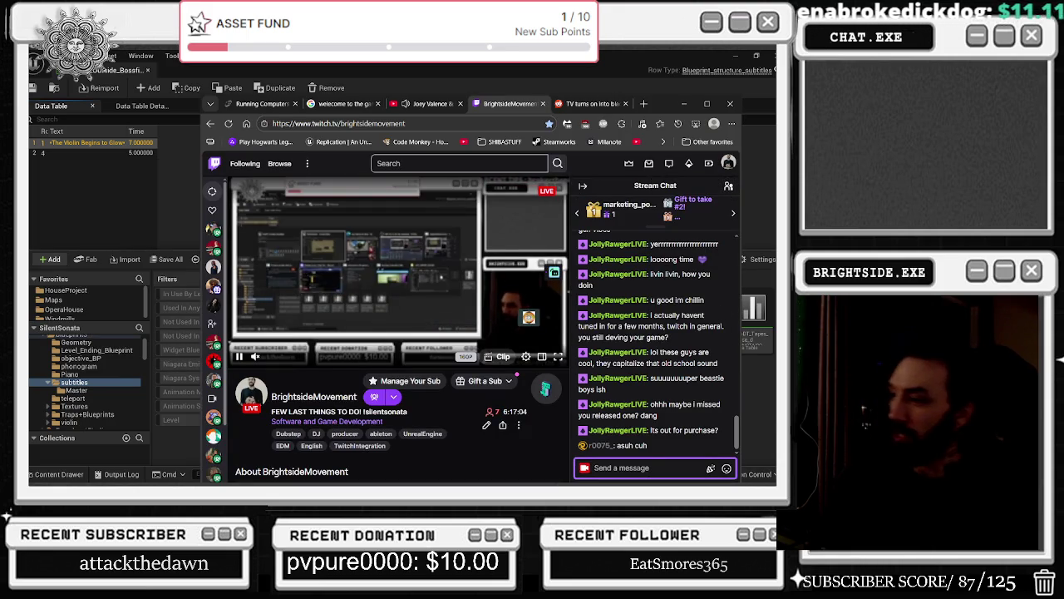
text(tp)
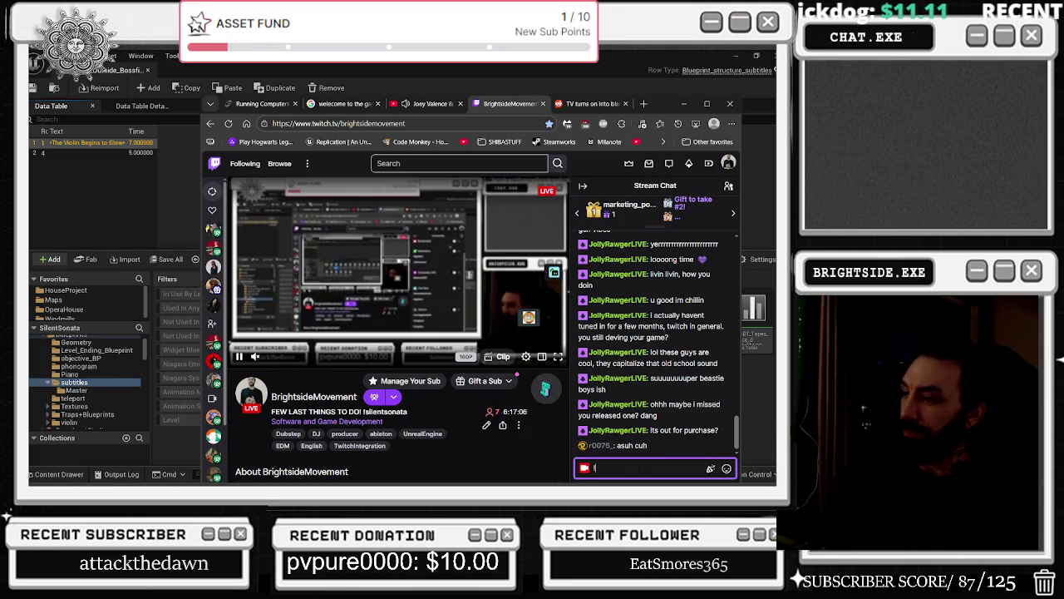
key(BackSpace)
text(sil)
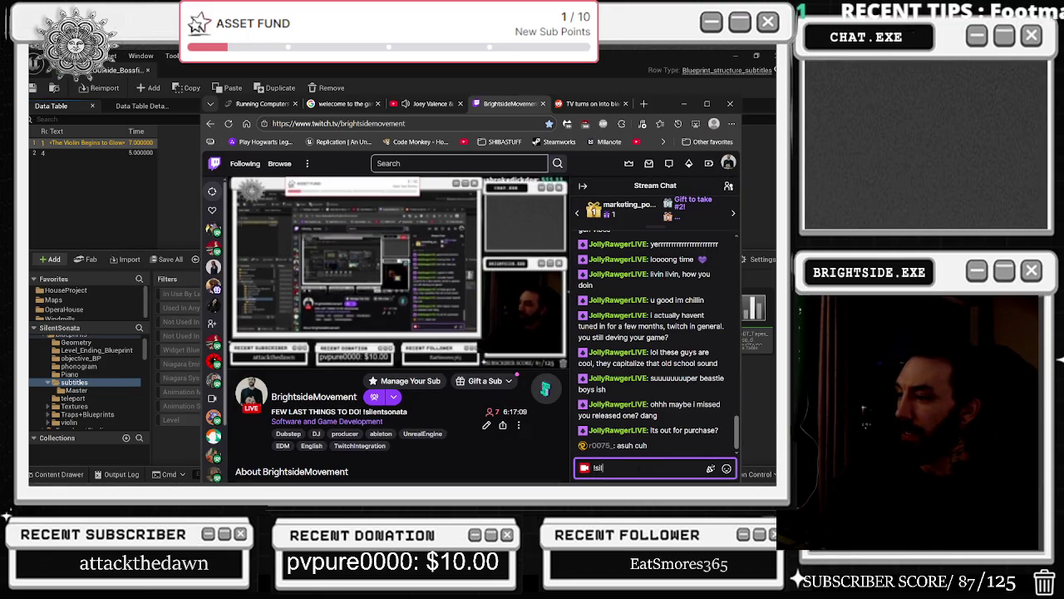
text(entsonat)
key(Return)
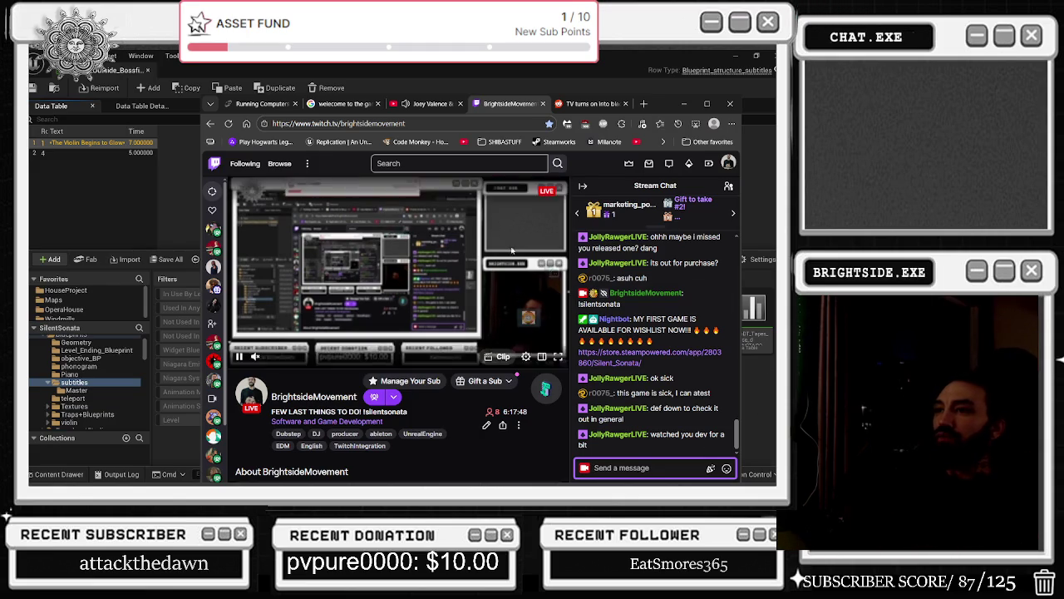
click(681, 107)
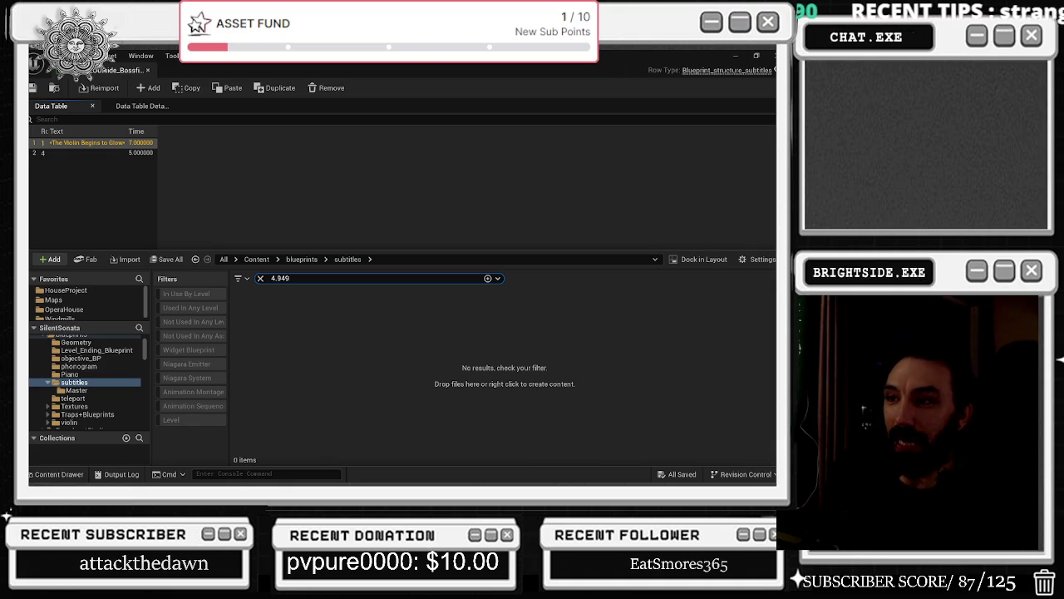
- Cycle through the blueprint and data table tabs, playtest the level, then return to the Windmills blueprint
click(54, 70)
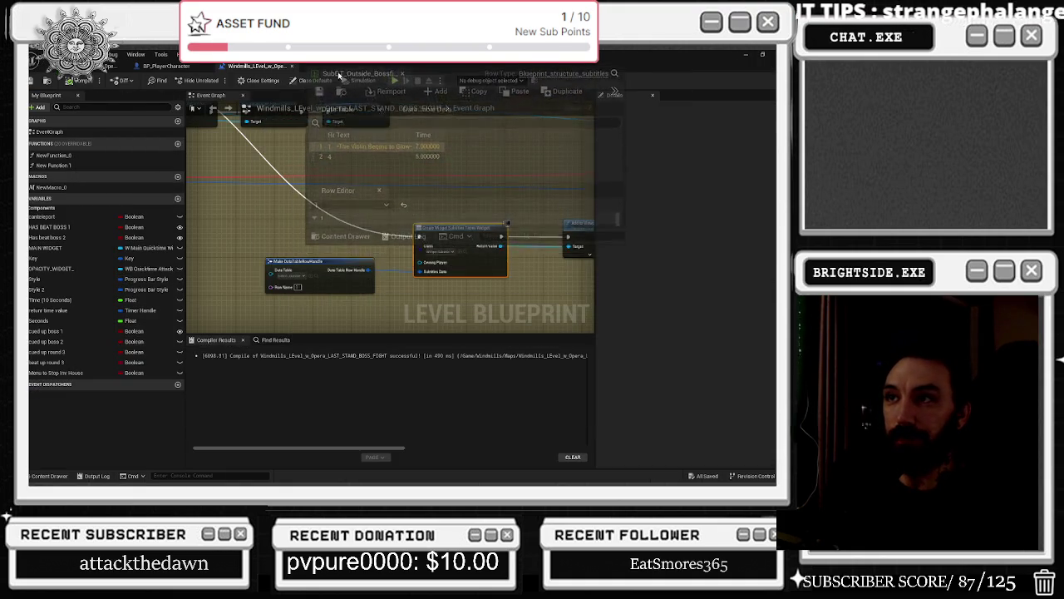
click(341, 65)
click(120, 66)
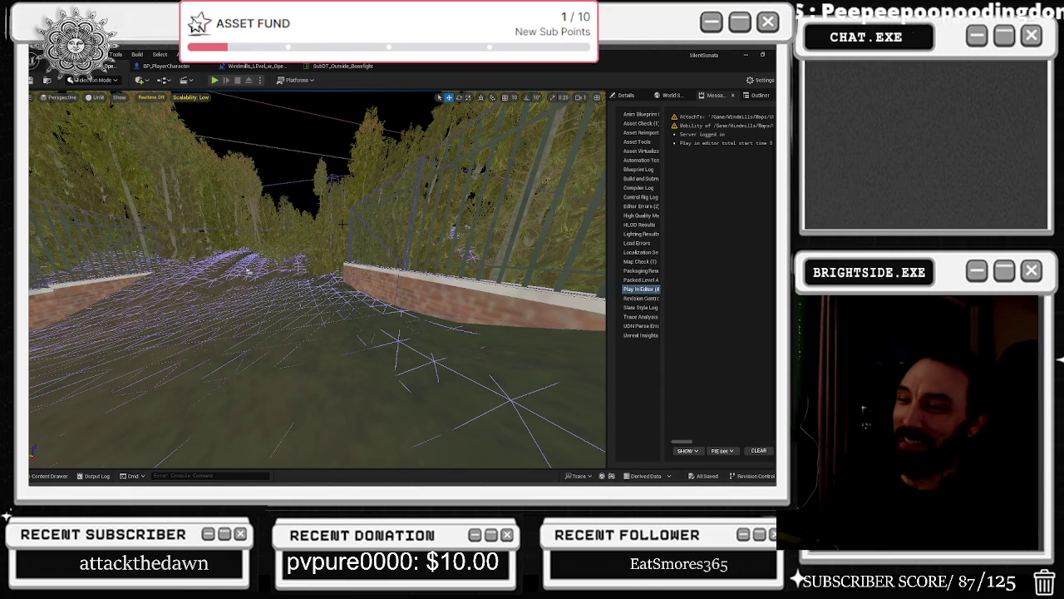
click(256, 66)
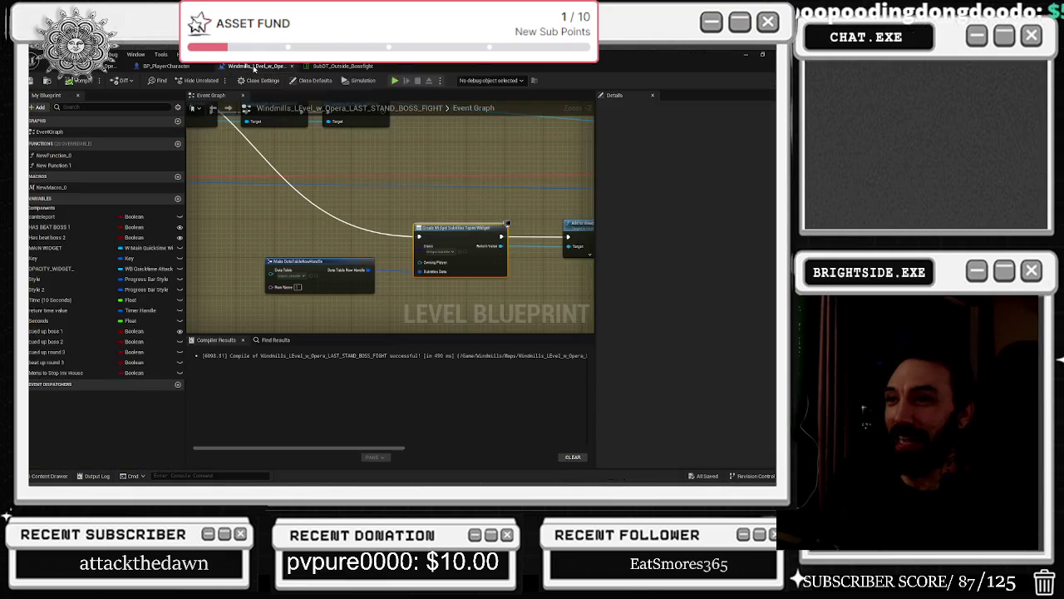
- Bring the Cast, Delay and Sequence nodes into view, save the blueprint, and return to the viewport
drag(390, 236, 500, 295)
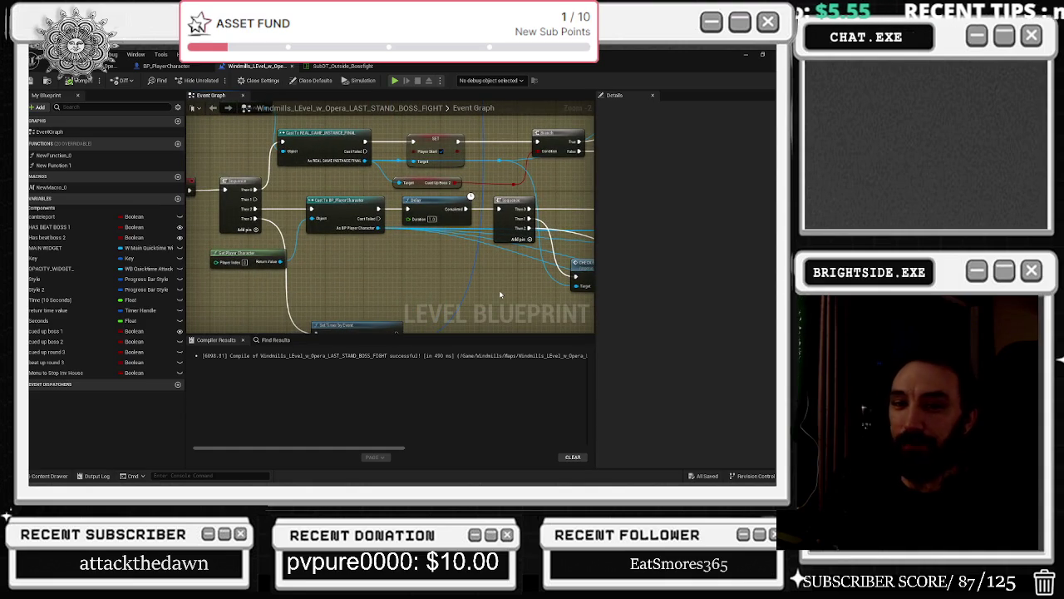
drag(357, 232, 377, 205)
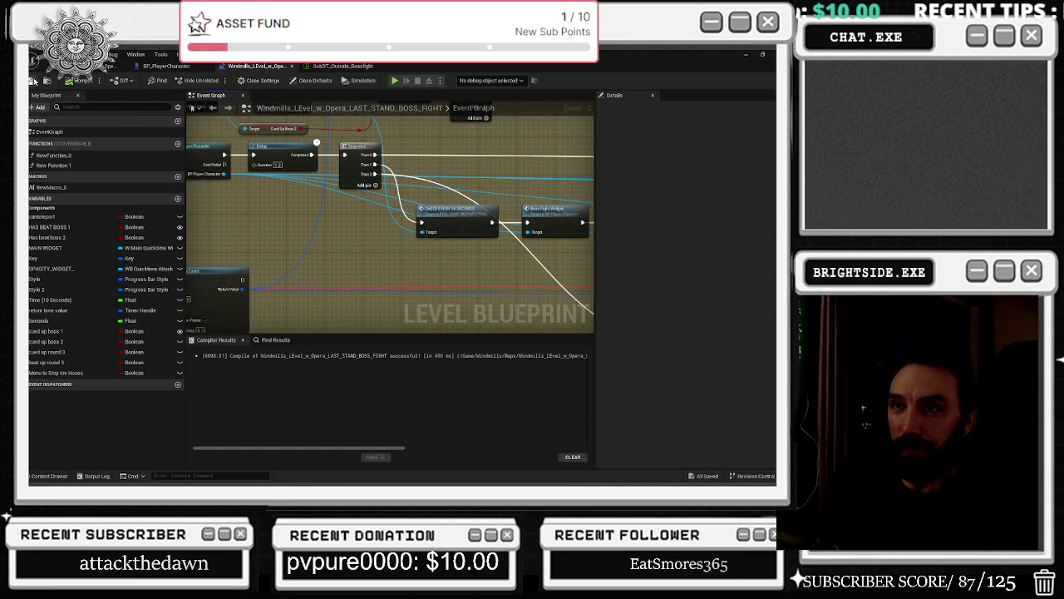
click(33, 80)
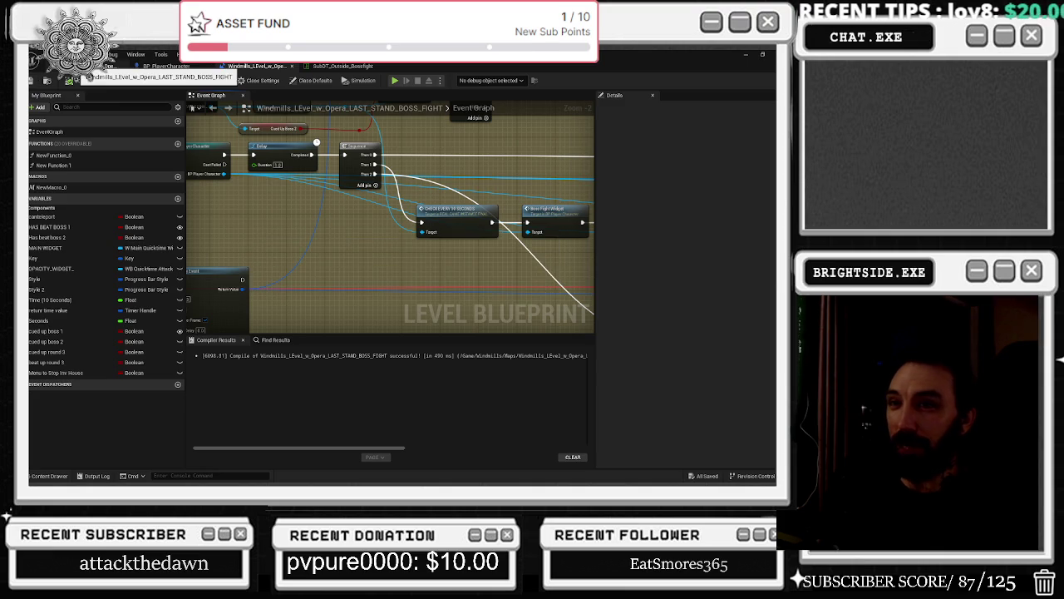
click(112, 66)
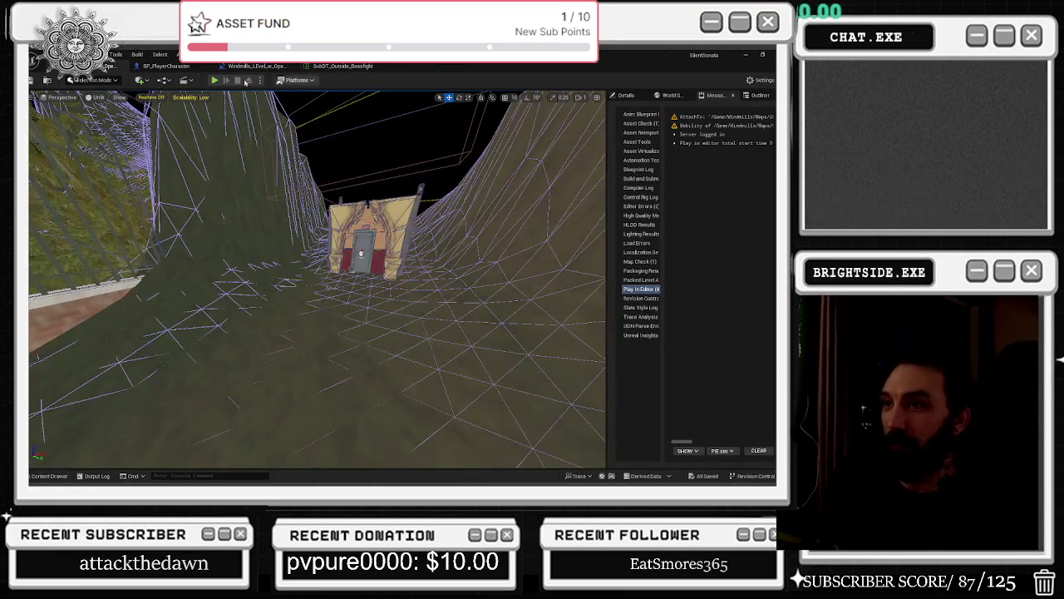
- Switch to the SubDT_Outside_Bossfight table showing the violin row at 7.0 and row 4 at 5.0
click(342, 67)
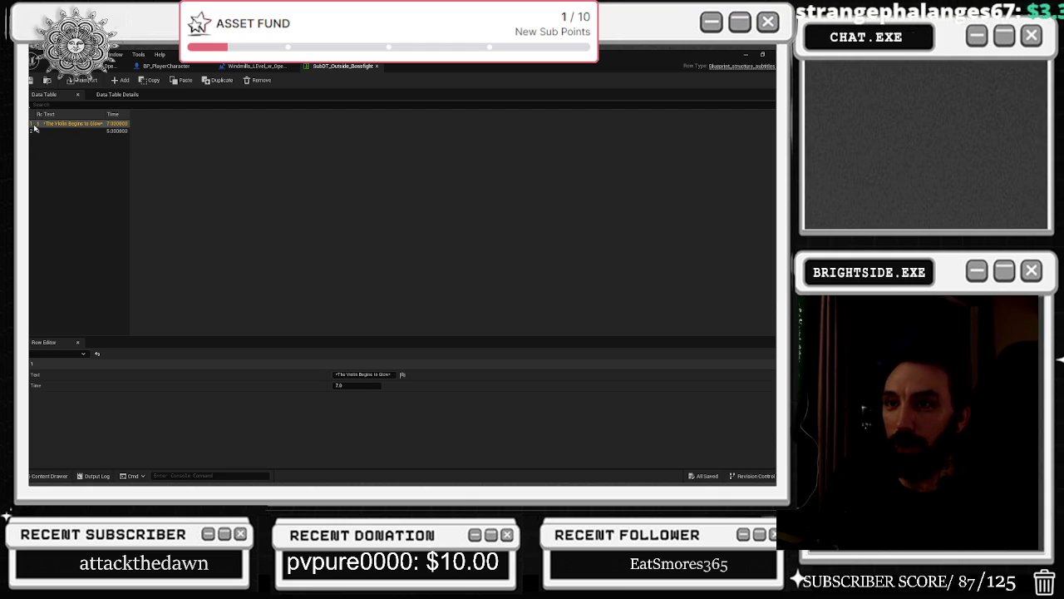
- Insert an empty row above the violin subtitle row and name it 0
drag(44, 115, 91, 116)
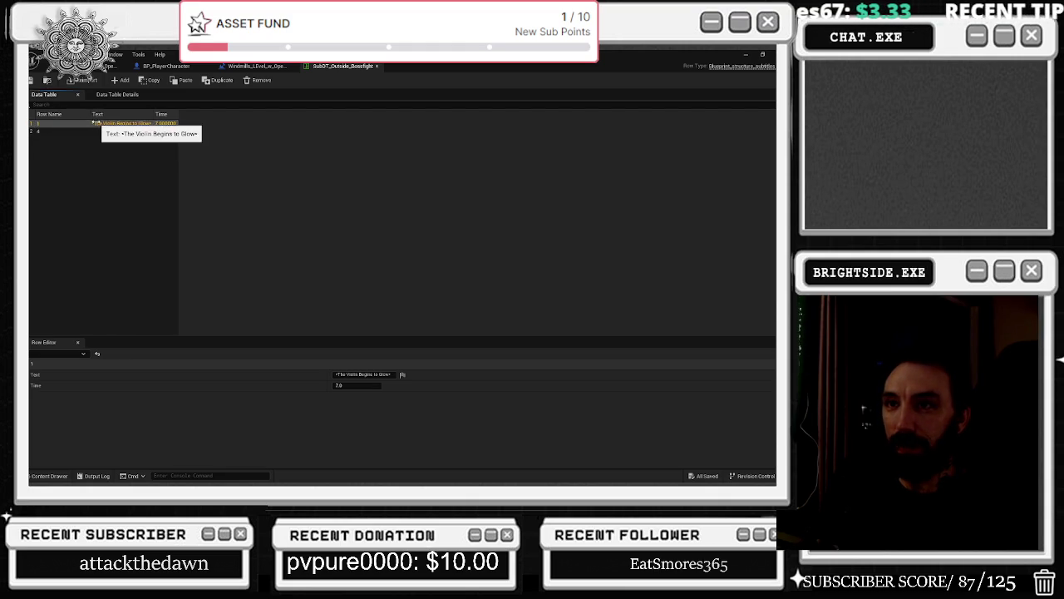
click(38, 131)
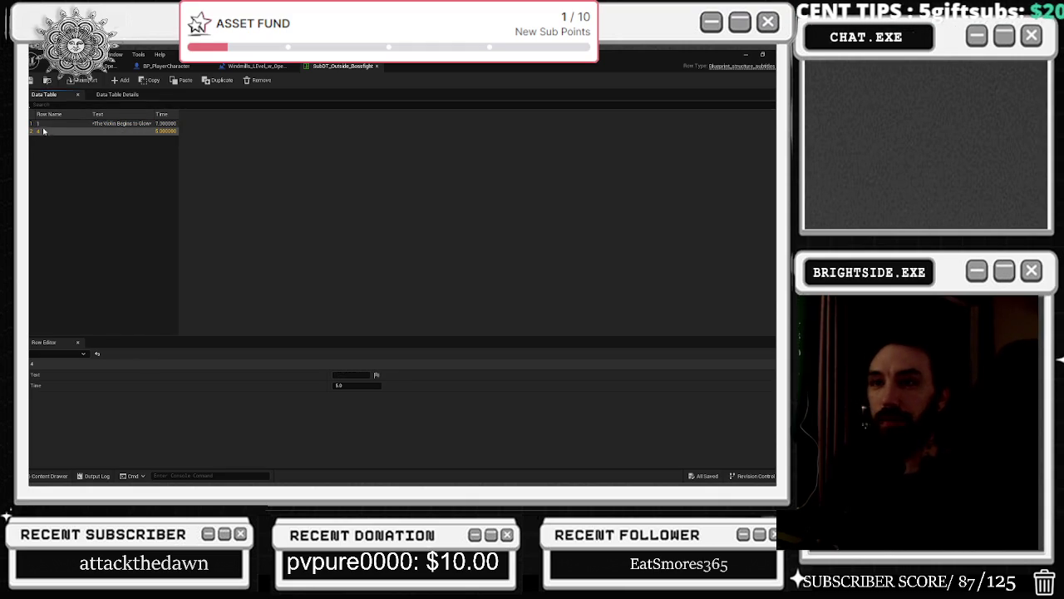
key(Up)
right_click(39, 123)
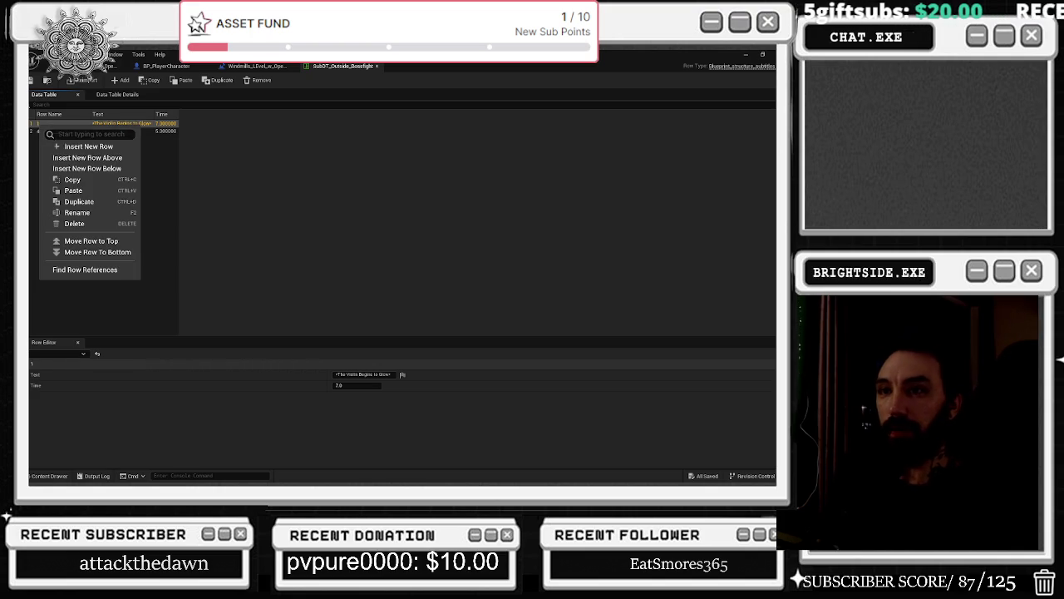
click(83, 157)
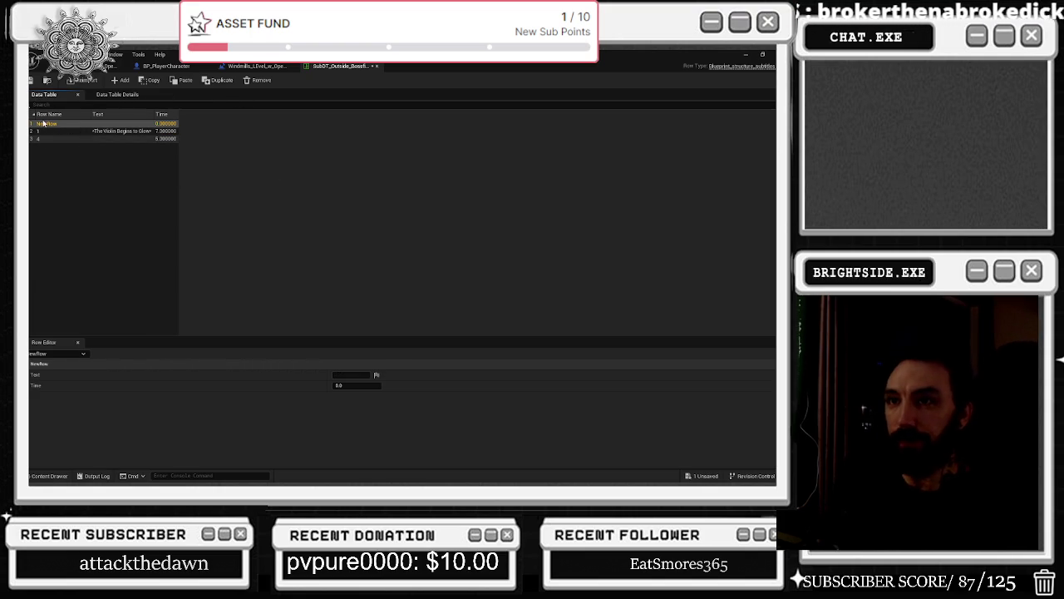
double_click(48, 124)
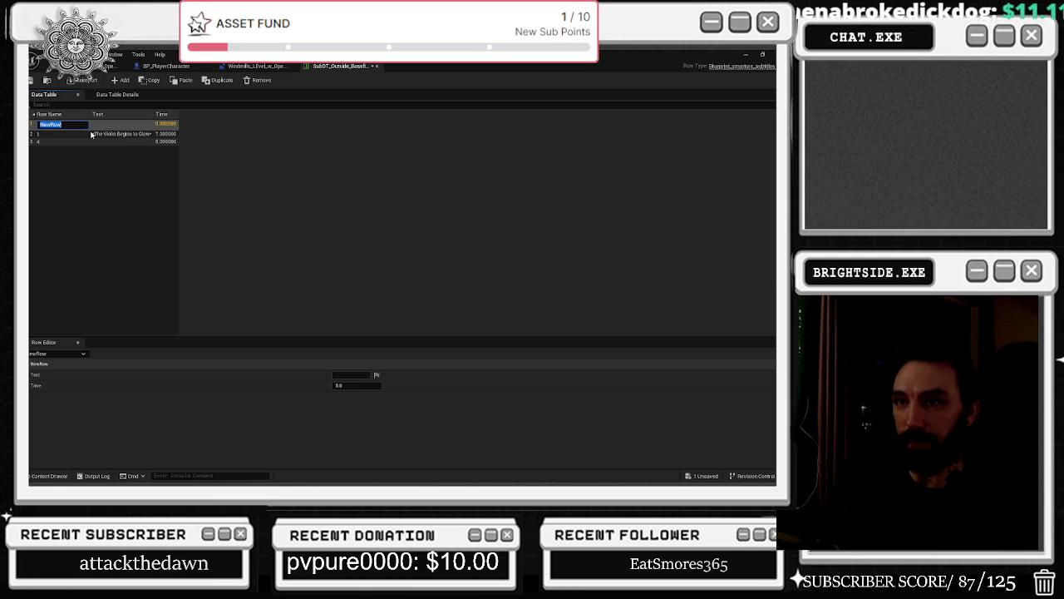
text(0)
key(Return)
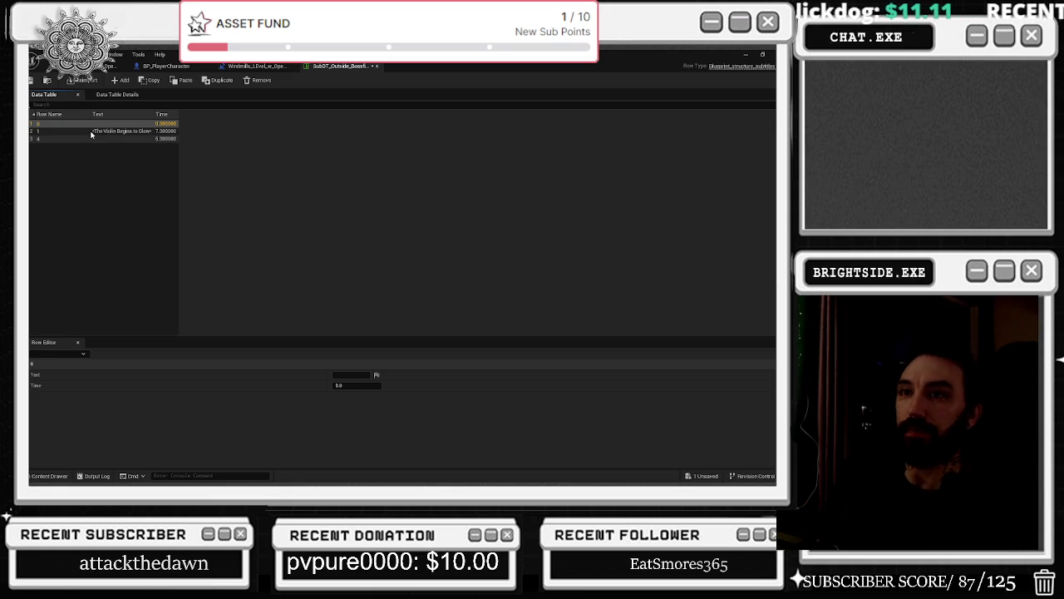
- Rename the subtitle table's row 4 to 2 and clear the selection
double_click(41, 139)
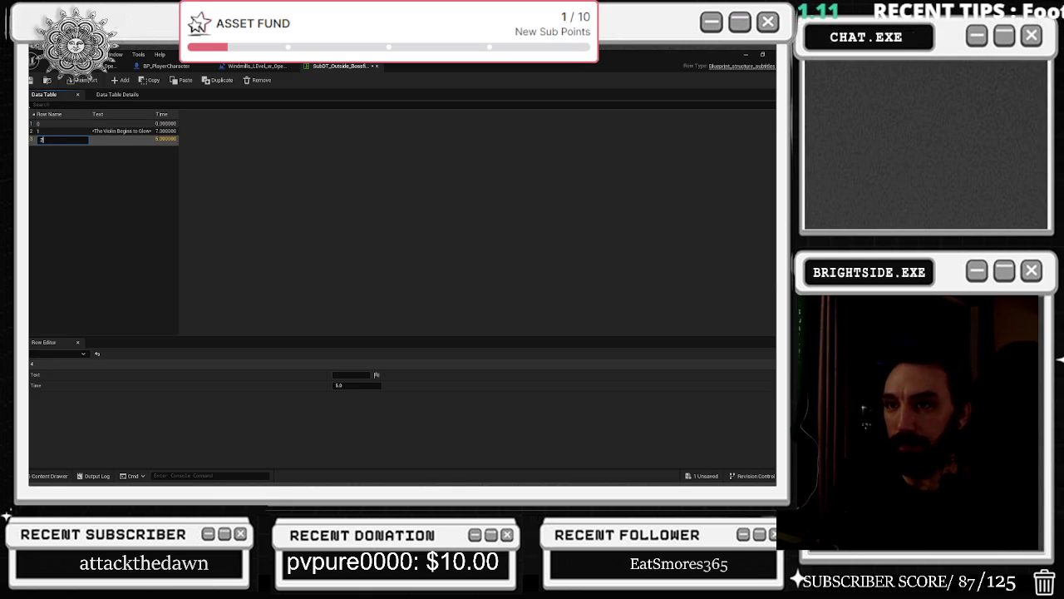
key(Return)
click(97, 164)
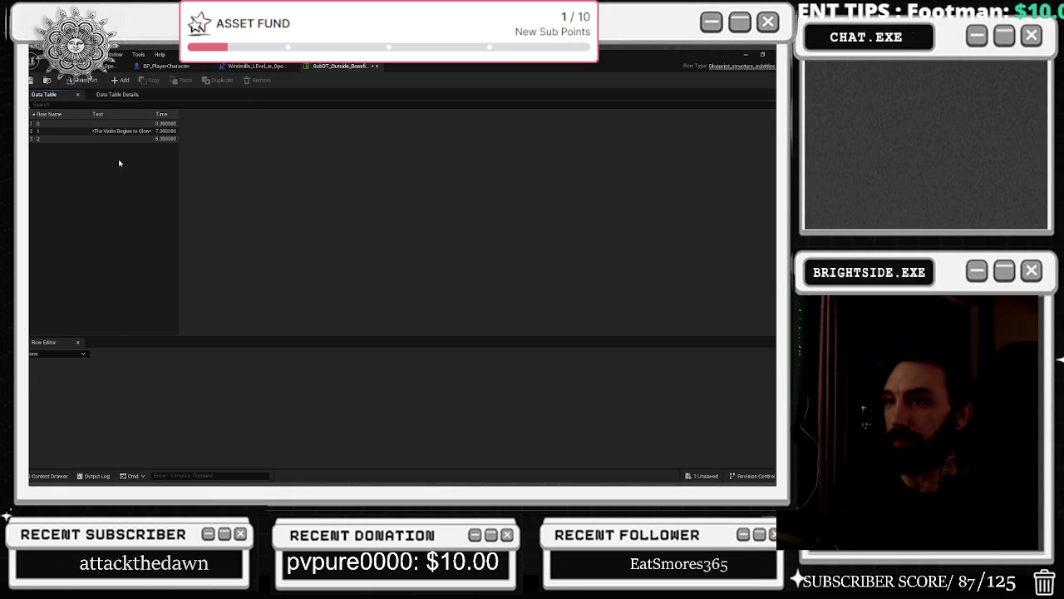
key(ctrl+Tab)
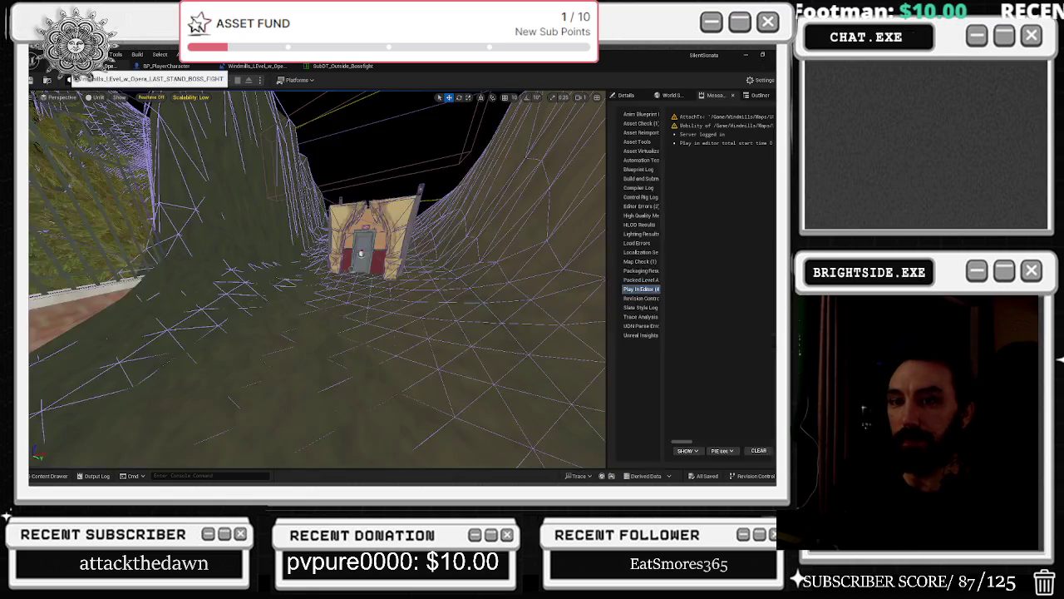
- Save the Windmills level and run a short play-in-editor test to check the violin subtitle
click(34, 80)
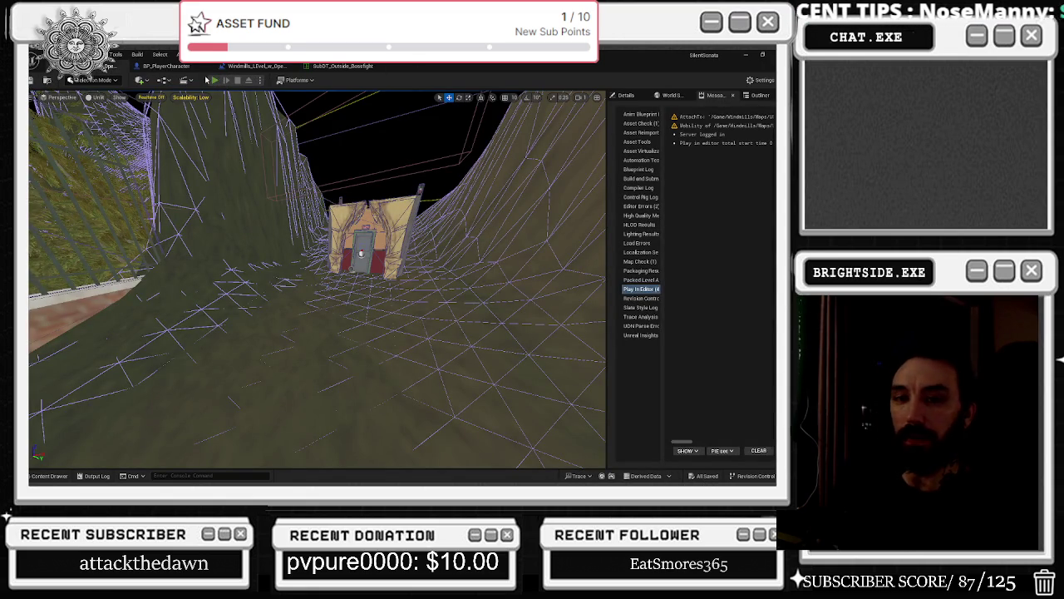
click(213, 80)
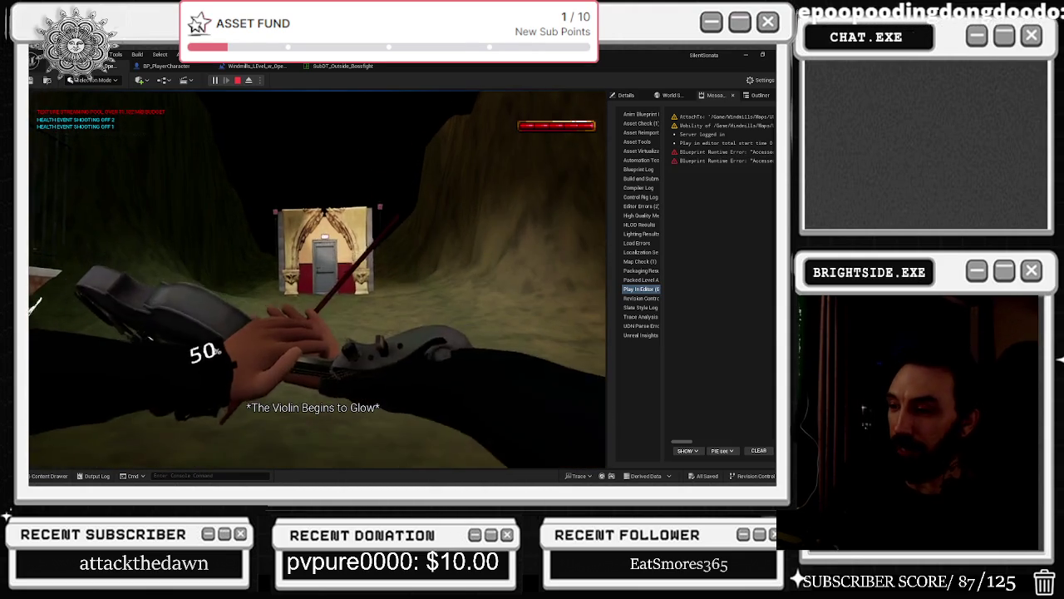
key(Escape)
click(359, 70)
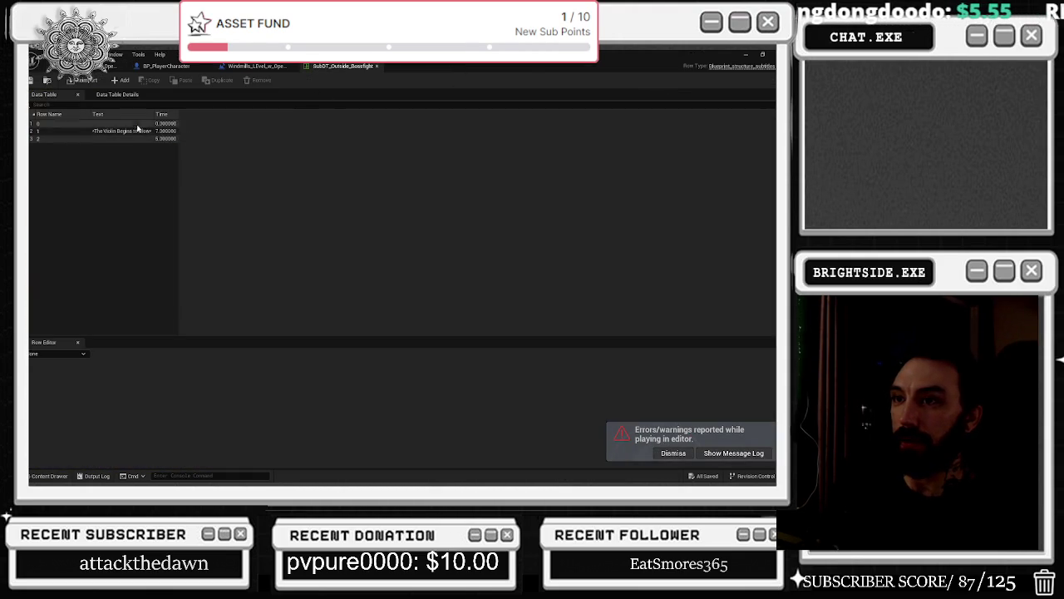
- Set the violin subtitle row's Time to 3.0 and row 2's Time to 8.0
click(166, 131)
click(358, 385)
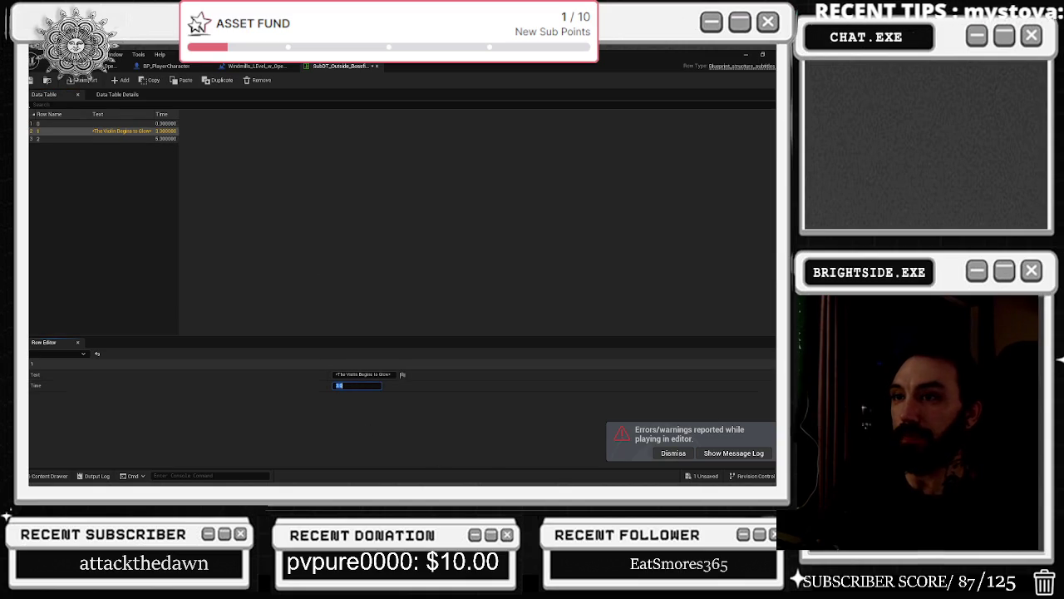
click(32, 80)
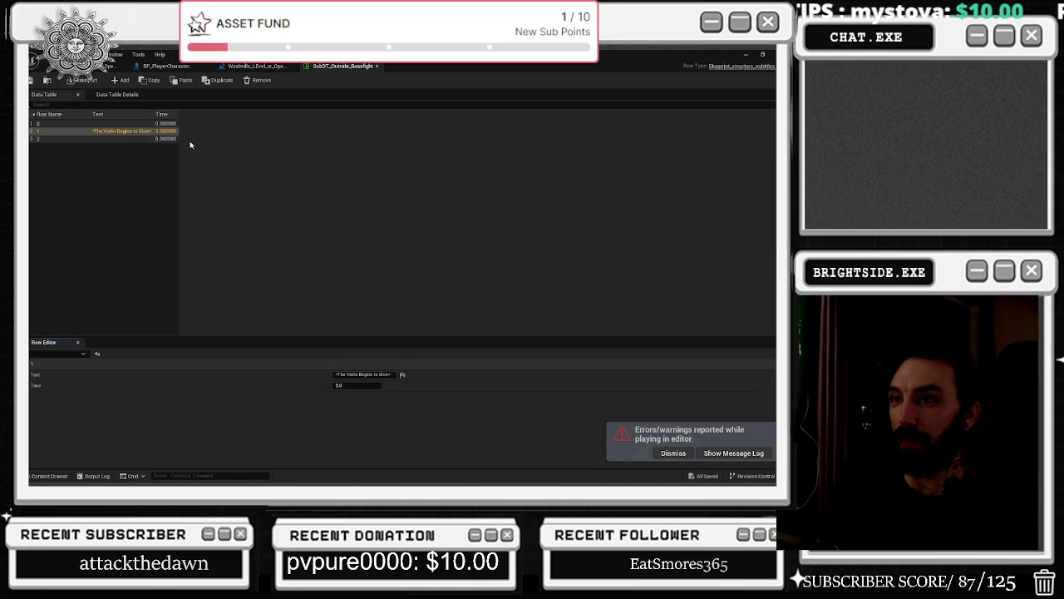
click(166, 138)
click(358, 385)
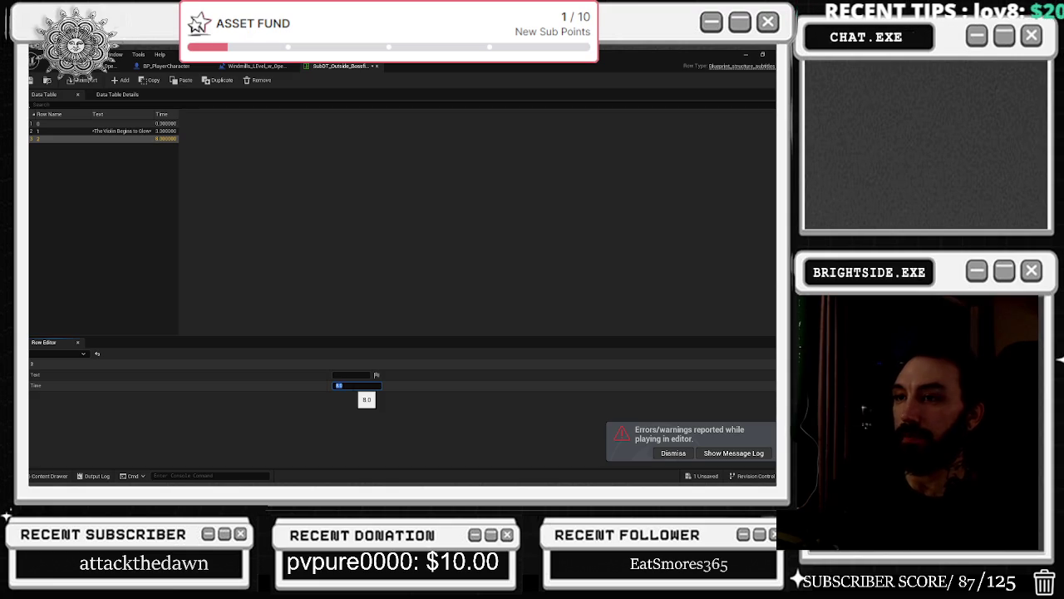
- Return to the Windmills level, save all changes, and start a play-in-editor test
click(258, 65)
click(31, 79)
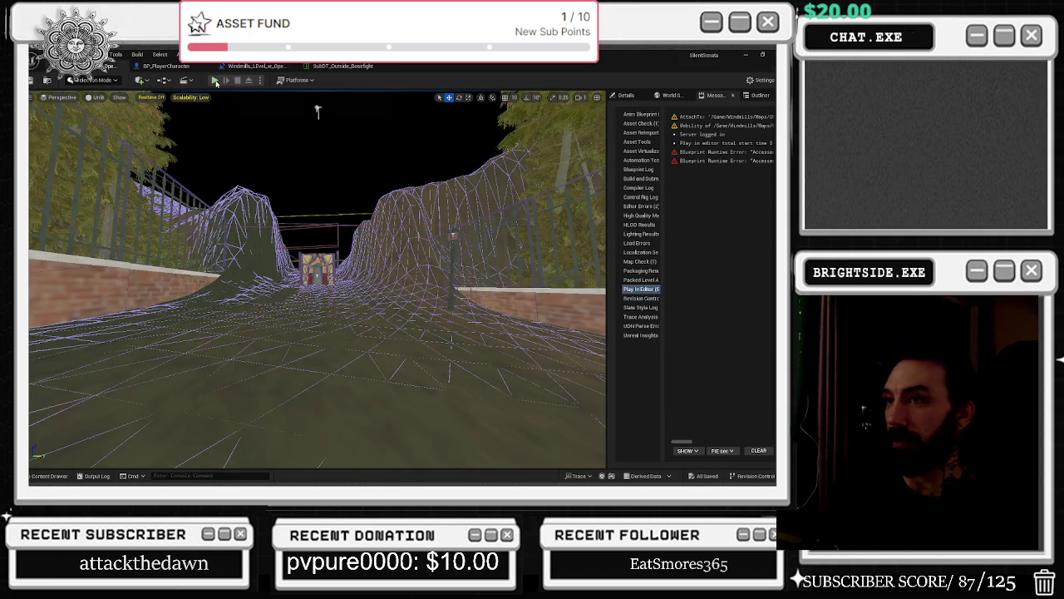
click(215, 81)
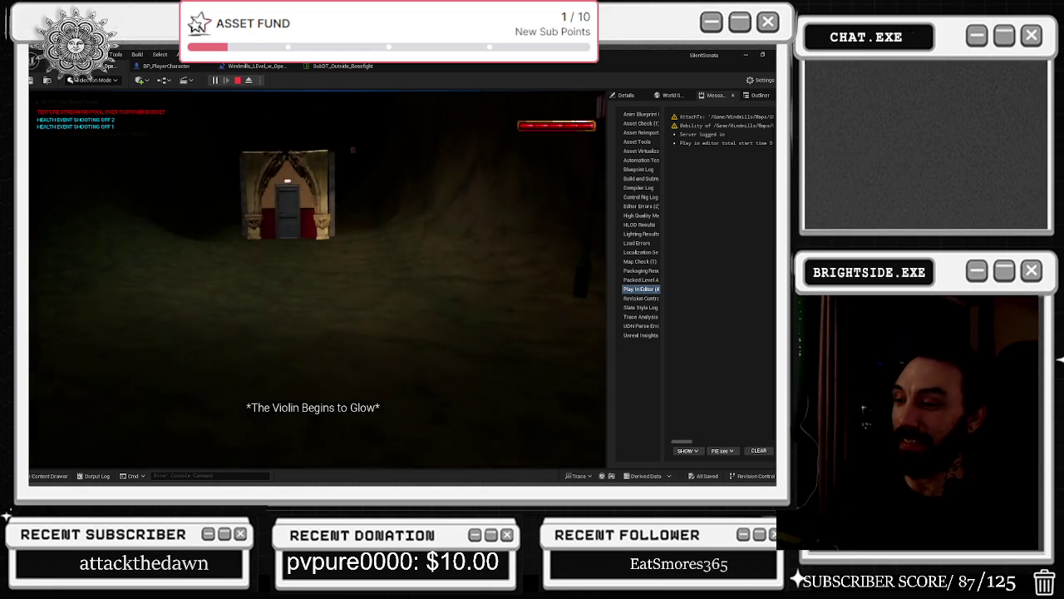
- Stop the playtest and pan the Level Blueprint to the CHECK EVERY 10 SECONDS nodes
key(Escape)
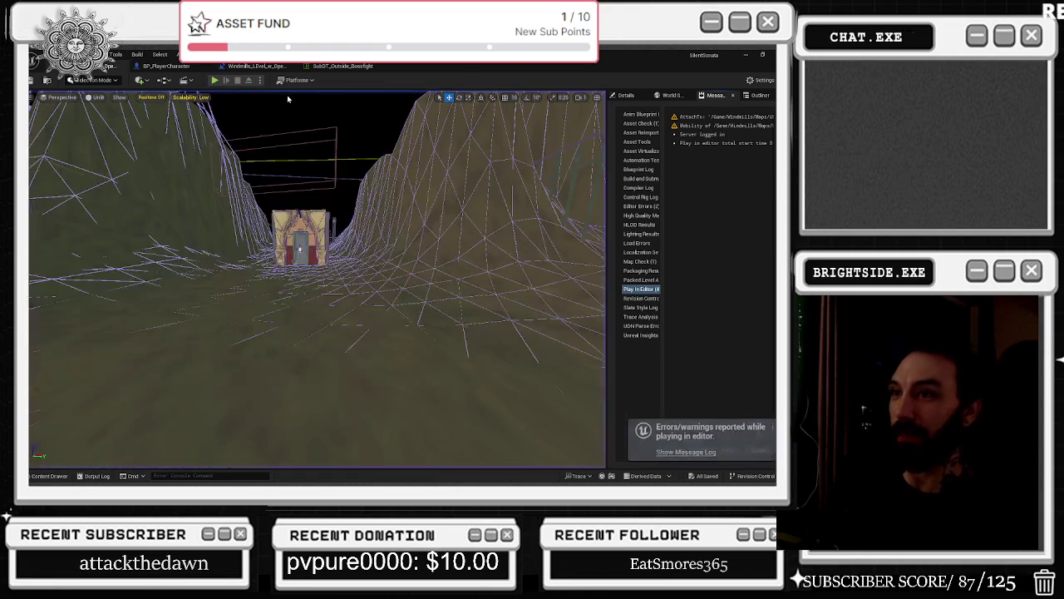
click(266, 66)
scroll(316, 291, down, 3)
scroll(332, 283, up, 3)
mouse_move(395, 281)
mouse_down()
mouse_move(117, 154)
mouse_move(127, 138)
mouse_move(225, 249)
mouse_up()
- Drag a wire from the sequence node's Then 1 output, then cancel the node search
drag(398, 198, 438, 230)
scroll(466, 275, down, 5)
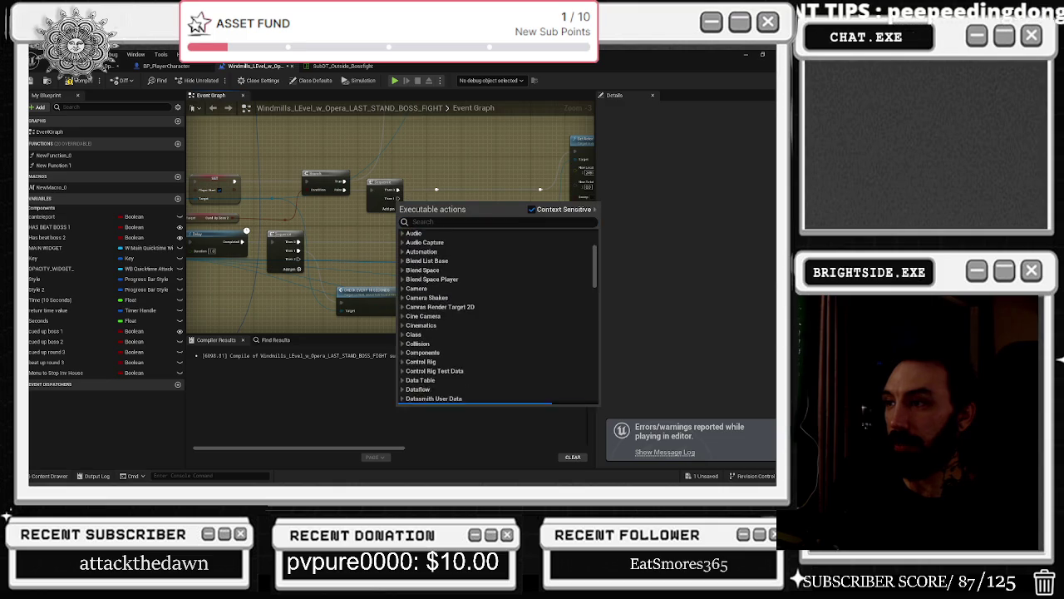
key(Escape)
- Break the sequence node's Then 0 link, then compile and save the Level Blueprint
alt+click(398, 190)
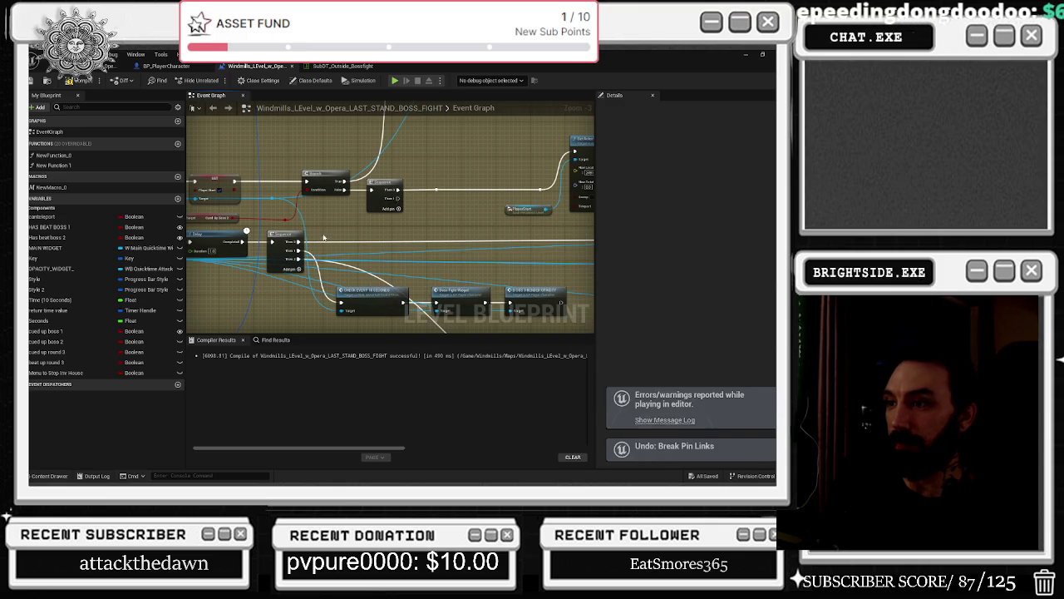
drag(398, 198, 398, 198)
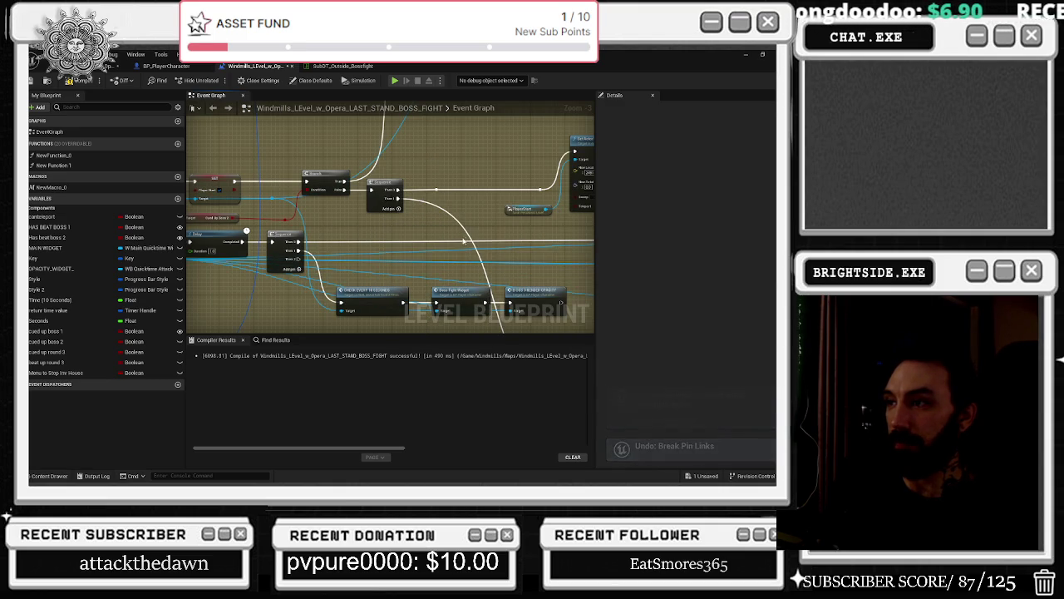
click(33, 80)
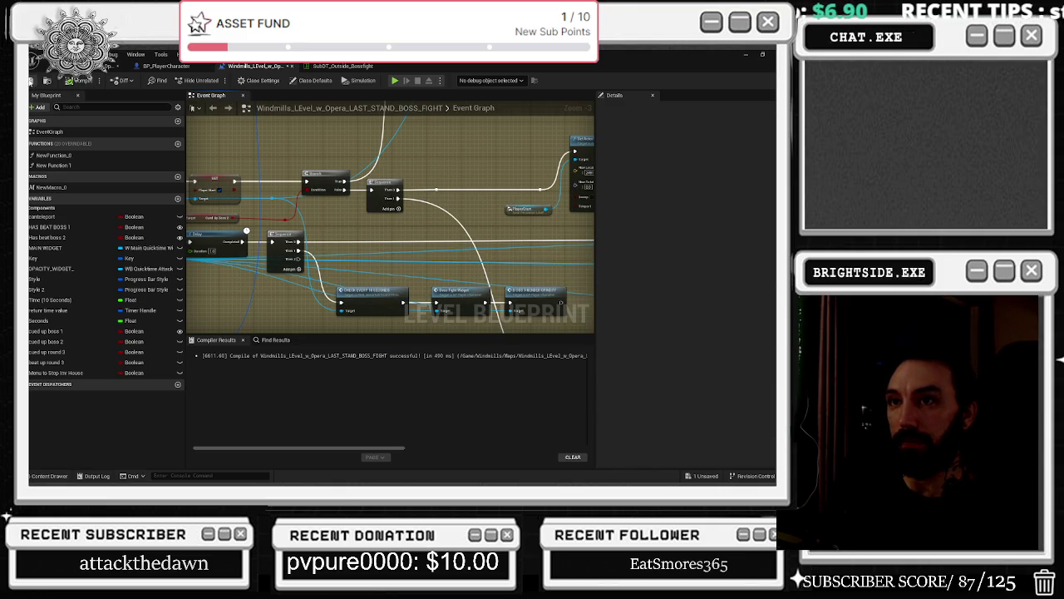
- Save the Windmills map and start a new play-in-editor test
click(66, 65)
key(ctrl+s)
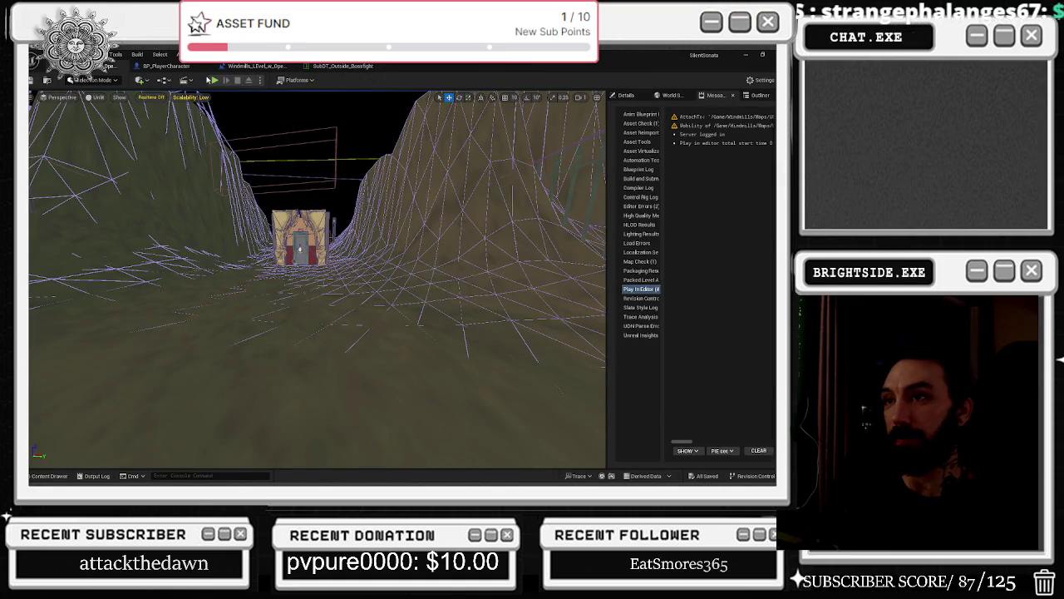
click(215, 81)
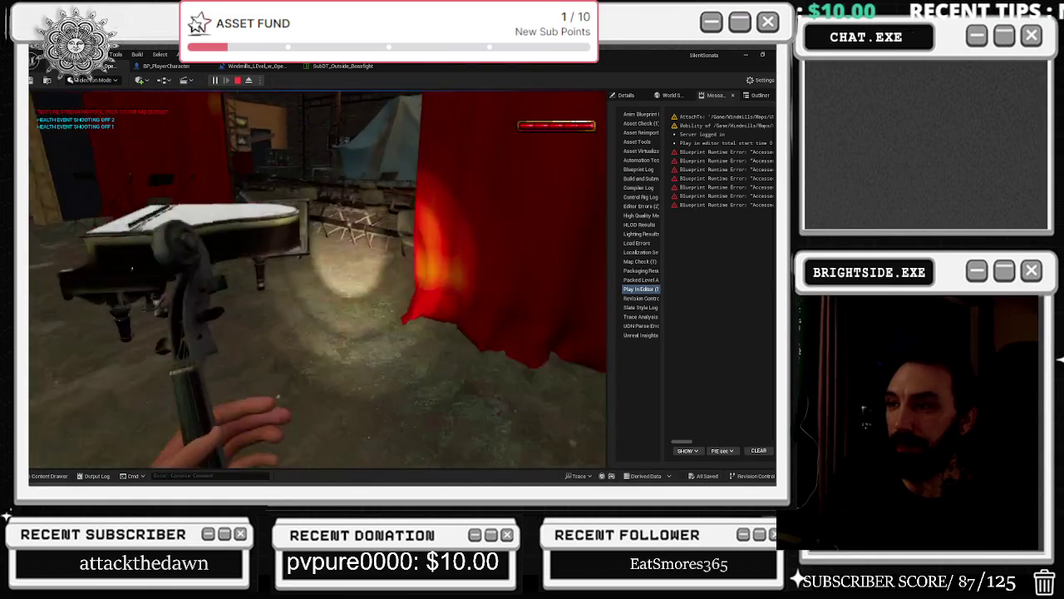
- Stop the playtest and fly the camera from the red-curtained stage across the hall to the doors
key(Escape)
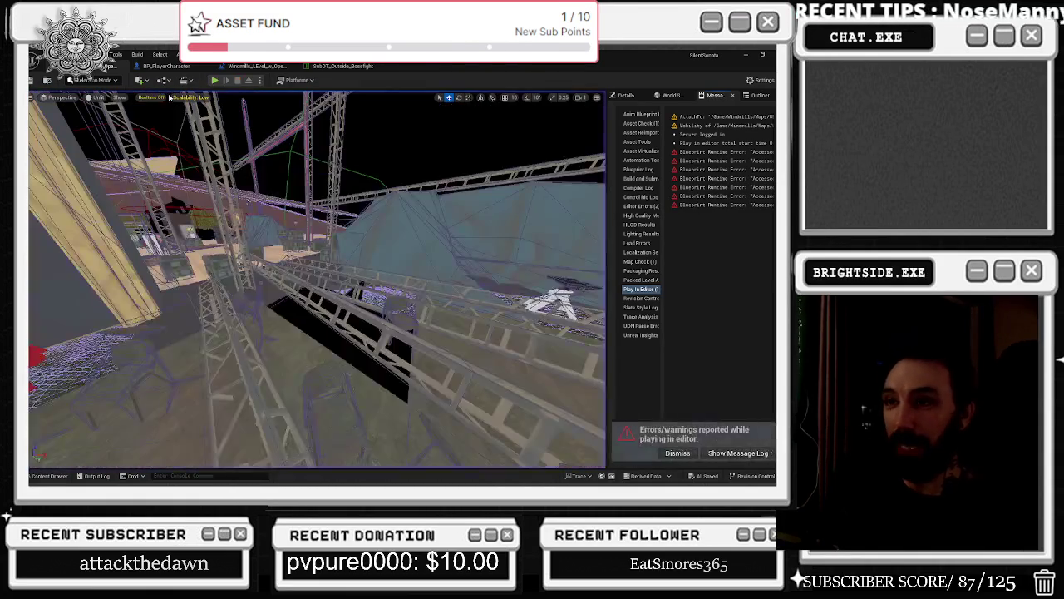
drag(391, 237, 338, 227)
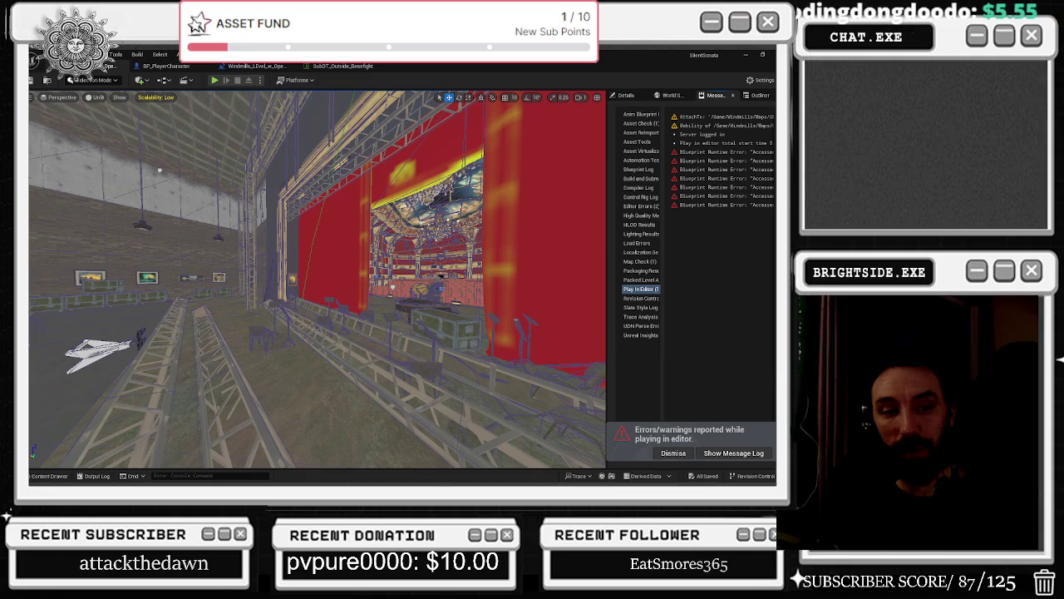
mouse_move(349, 294)
mouse_down()
mouse_move(353, 364)
mouse_move(371, 399)
mouse_up()
click(339, 65)
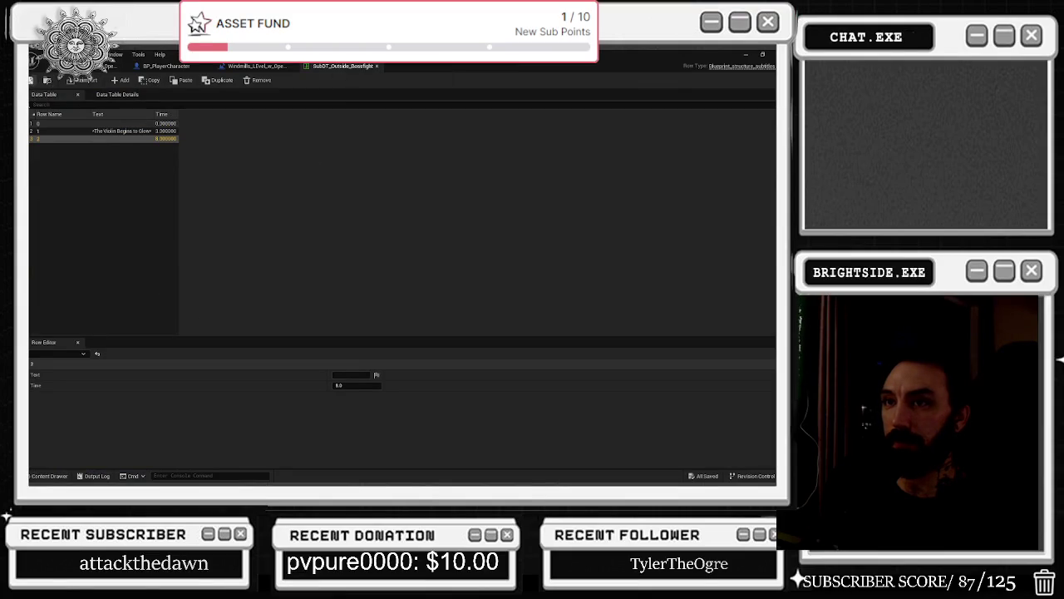
- Close the subtitle table and nudge the Boss Fight Widget node slightly left
click(376, 65)
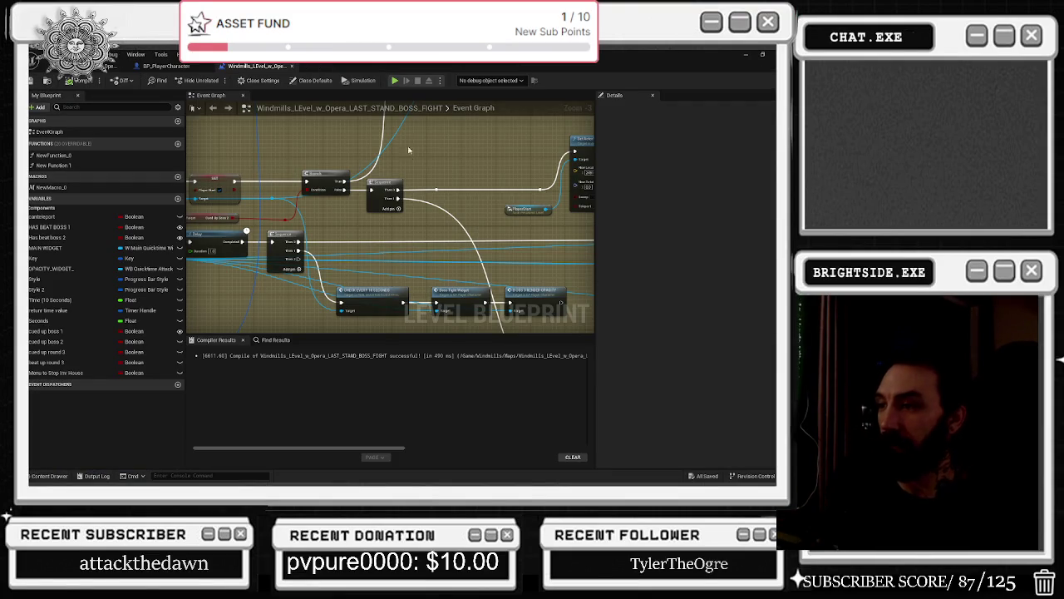
scroll(371, 304, down, 3)
scroll(396, 298, up, 3)
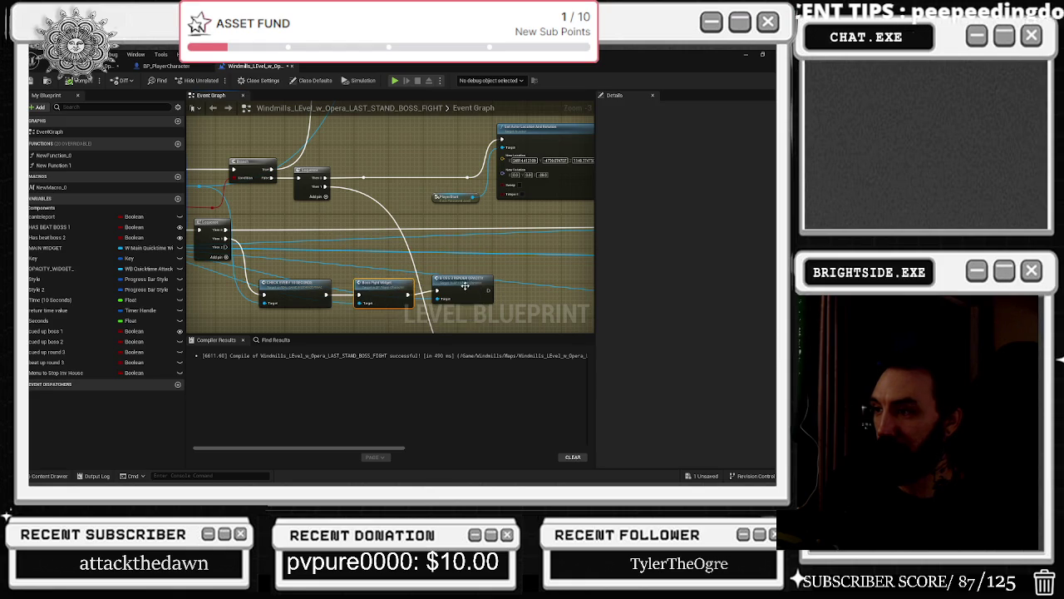
drag(386, 289, 376, 289)
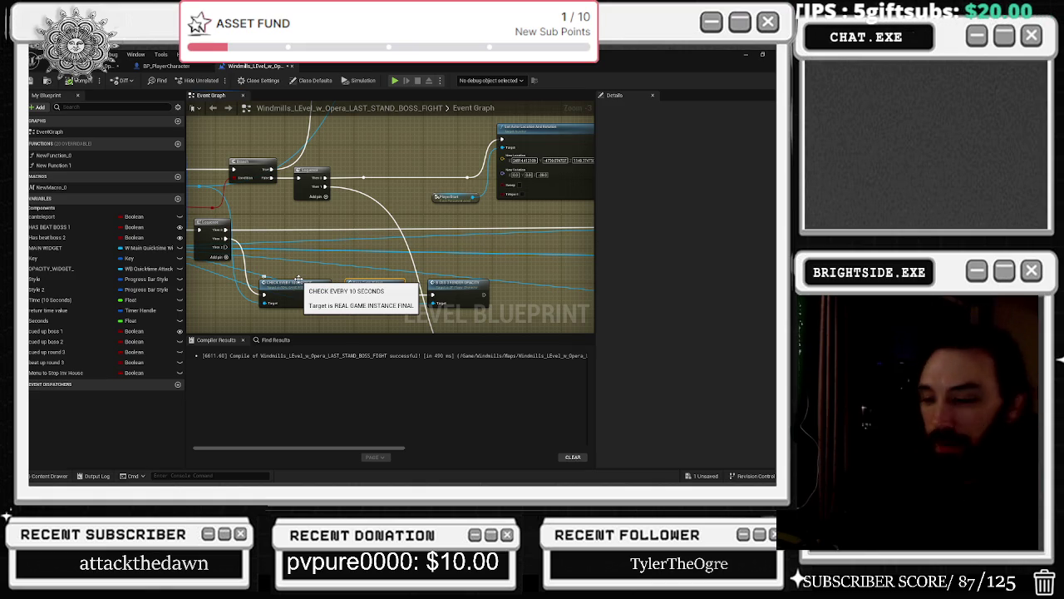
key(grave)
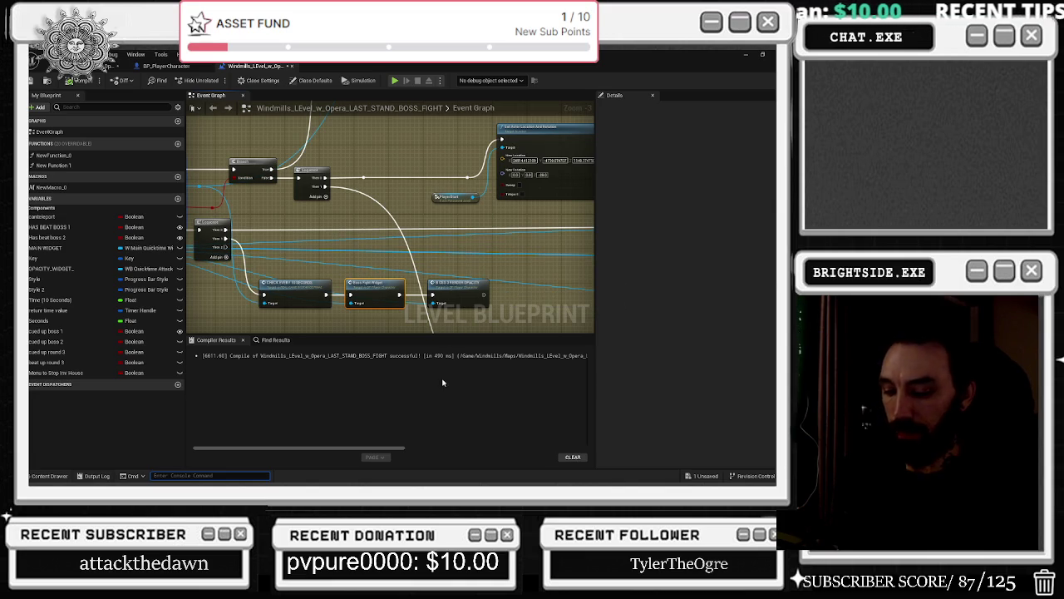
- Pan around the lower-left of the event graph and select the SET node
drag(379, 335, 329, 288)
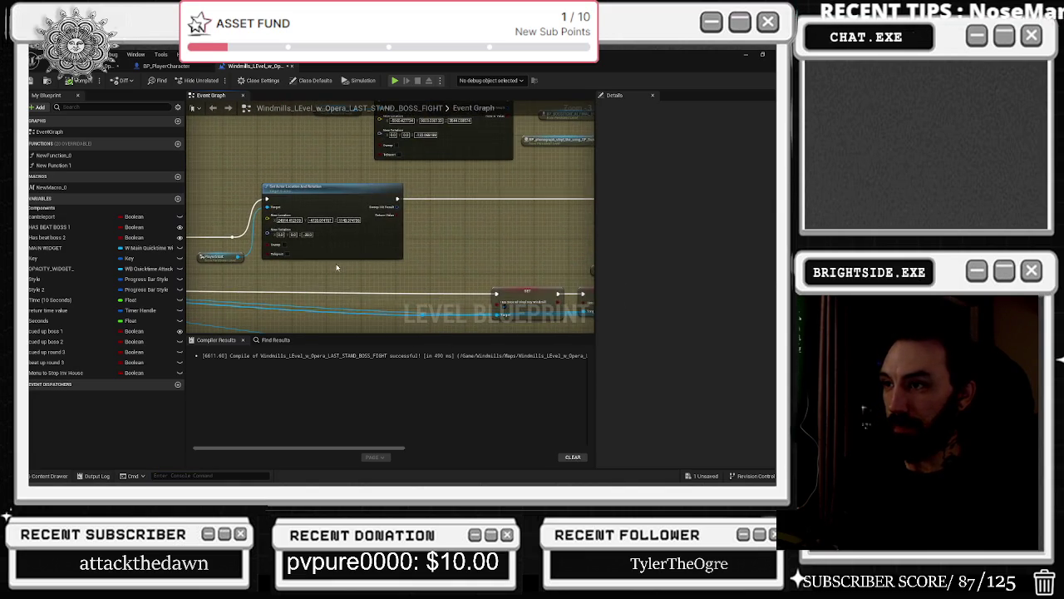
drag(502, 316, 411, 247)
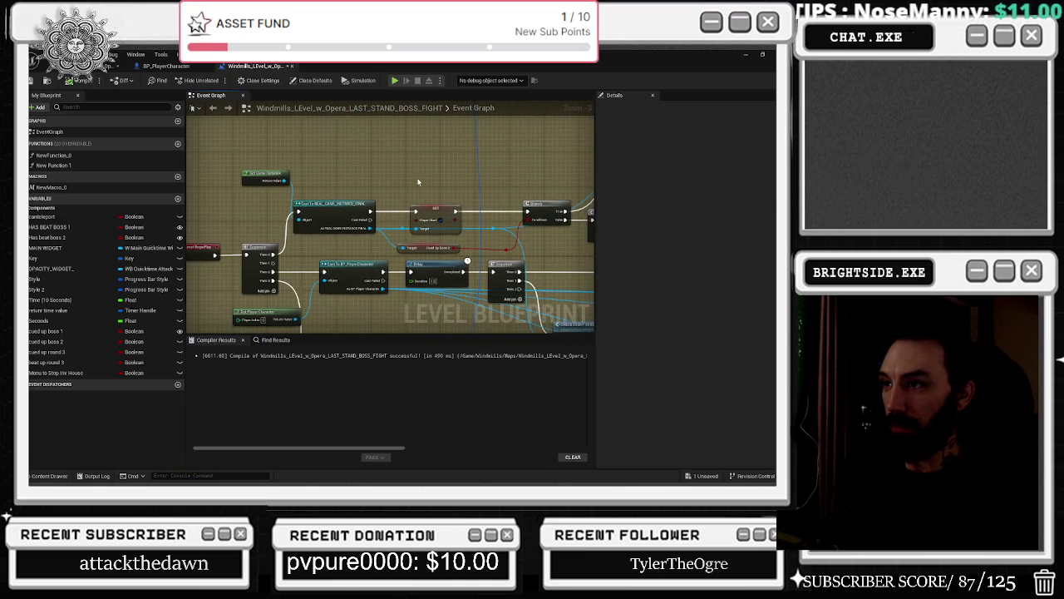
drag(370, 187, 394, 191)
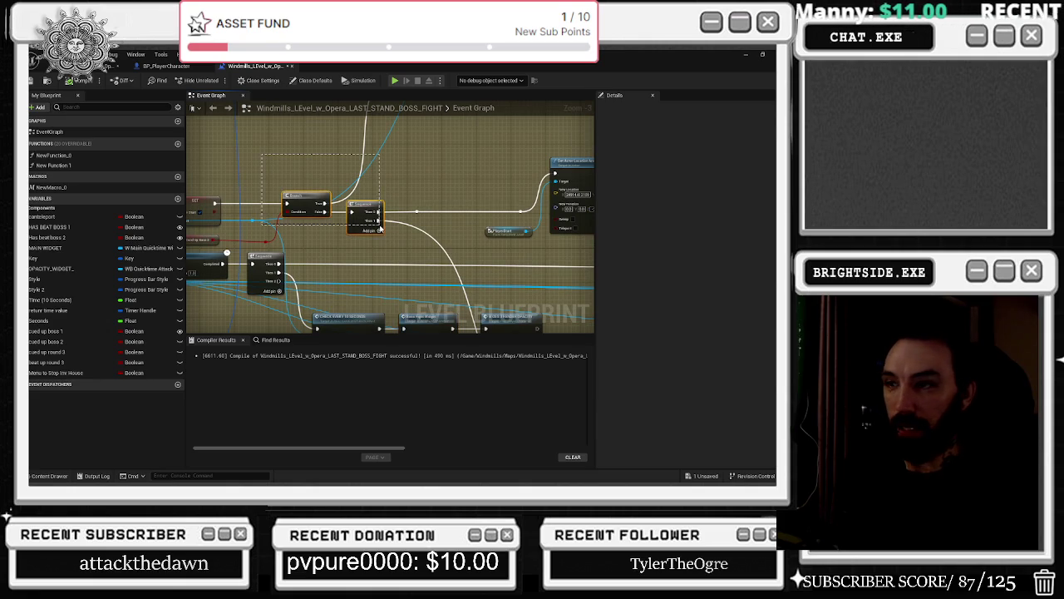
drag(333, 225, 424, 218)
drag(236, 158, 319, 244)
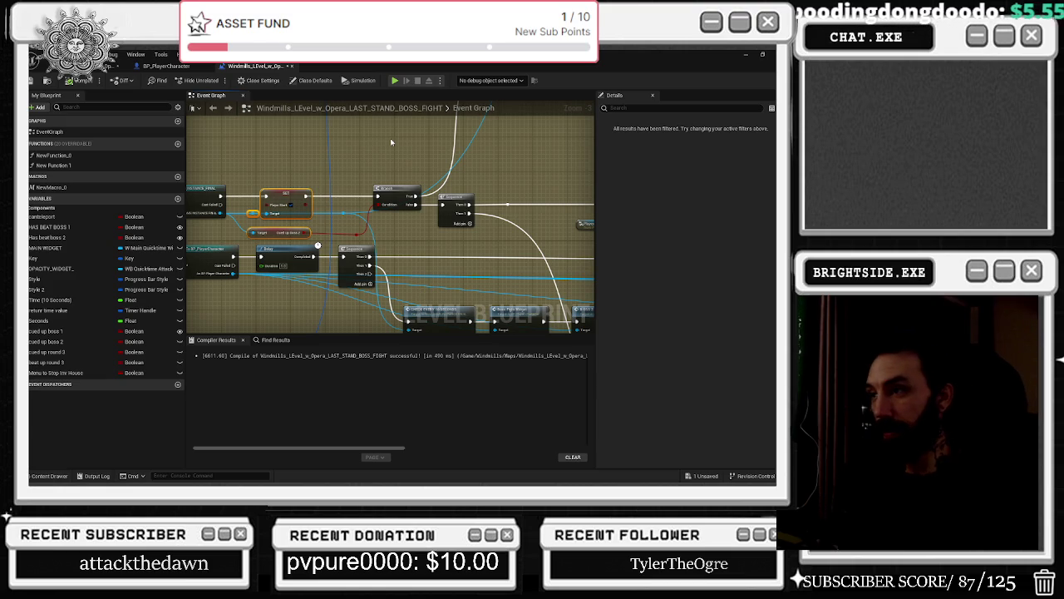
scroll(391, 138, up, 3)
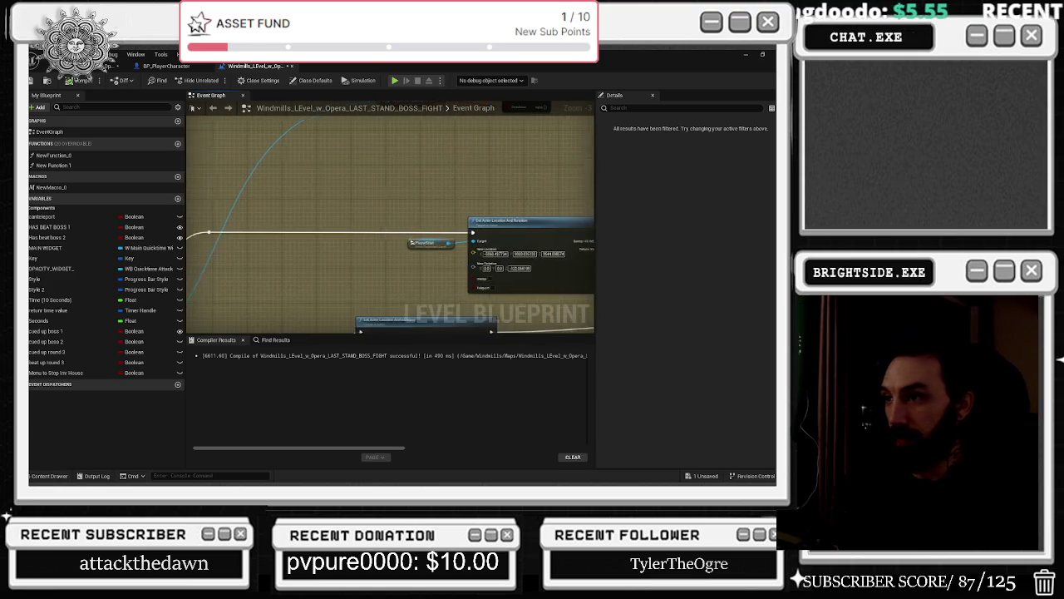
- Review the Set Actor Location, Branch and Destroy Actor nodes, then save the Windmills map
mouse_move(524, 250)
mouse_down()
mouse_move(466, 212)
mouse_move(282, 237)
mouse_move(342, 187)
mouse_move(191, 192)
mouse_up()
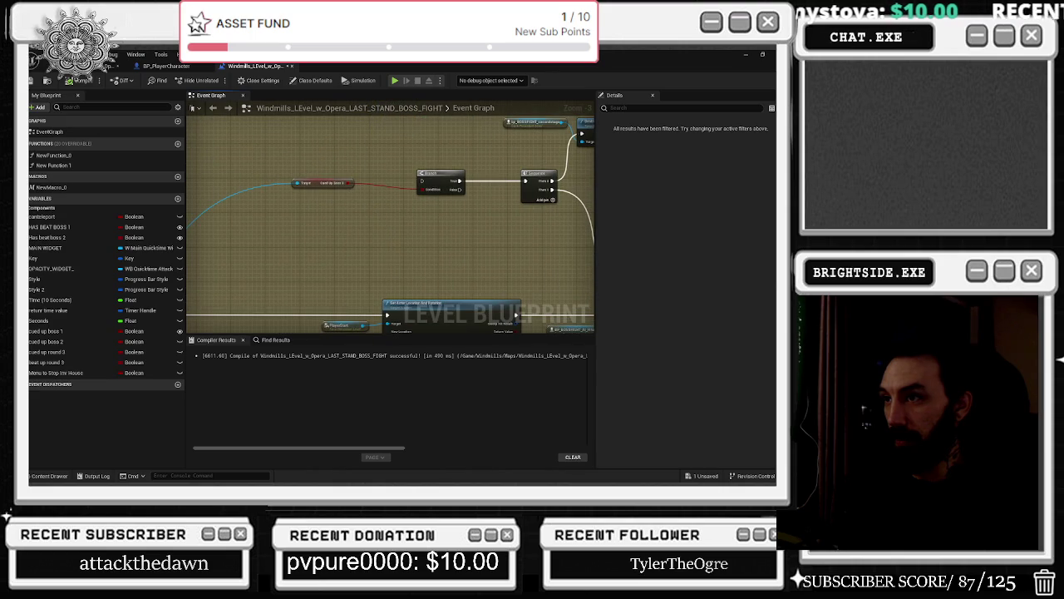
mouse_move(441, 182)
mouse_down()
mouse_move(277, 236)
mouse_move(499, 147)
mouse_move(491, 167)
mouse_up()
key(ctrl+s)
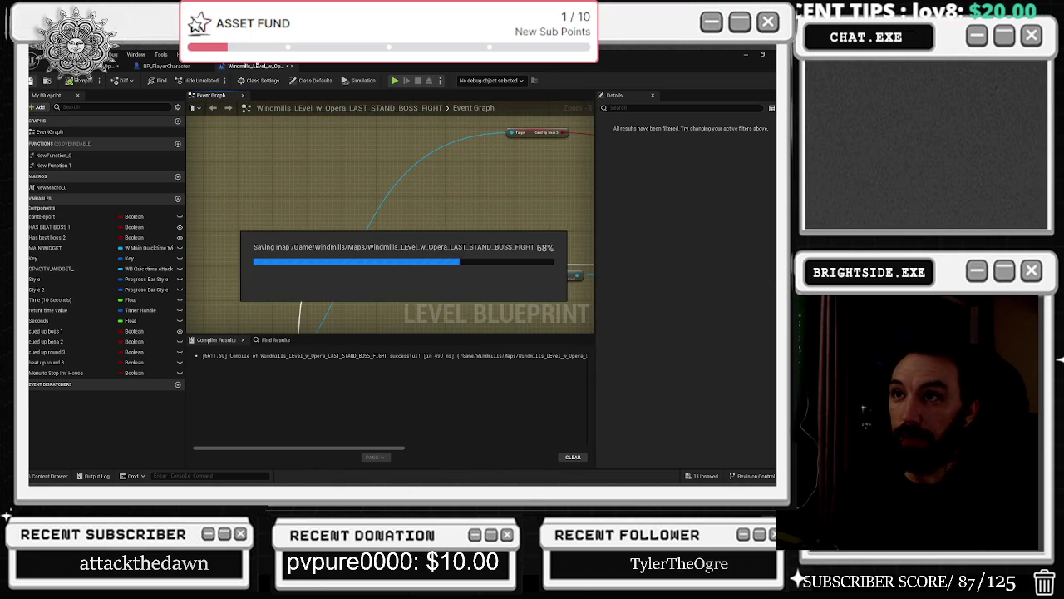
click(174, 66)
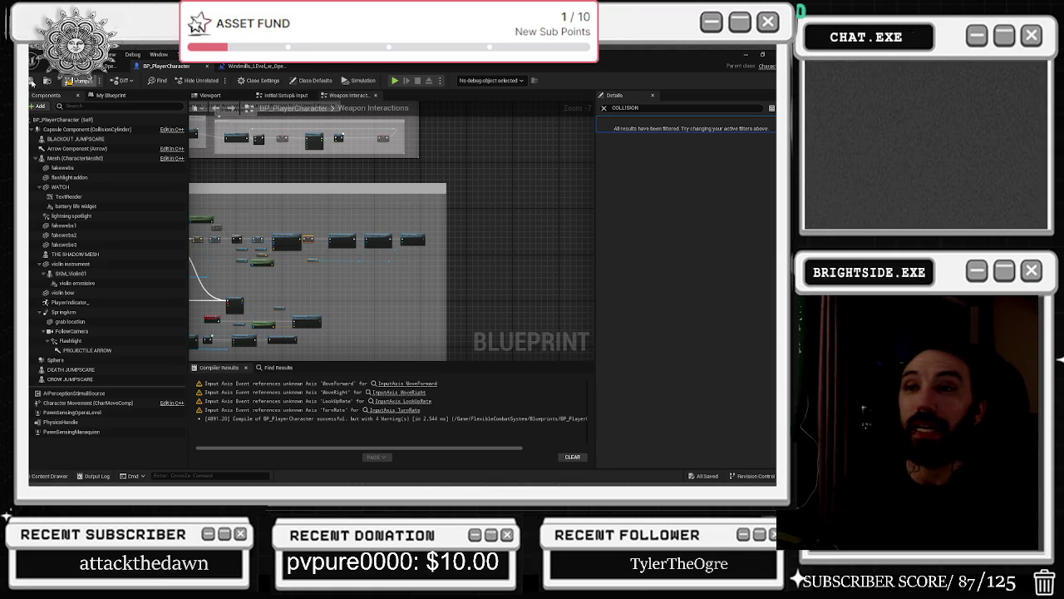
- Save all changes, enable realtime viewport rendering, and play-test until 'The Violin Begins to Glow' appears
key(ctrl+s)
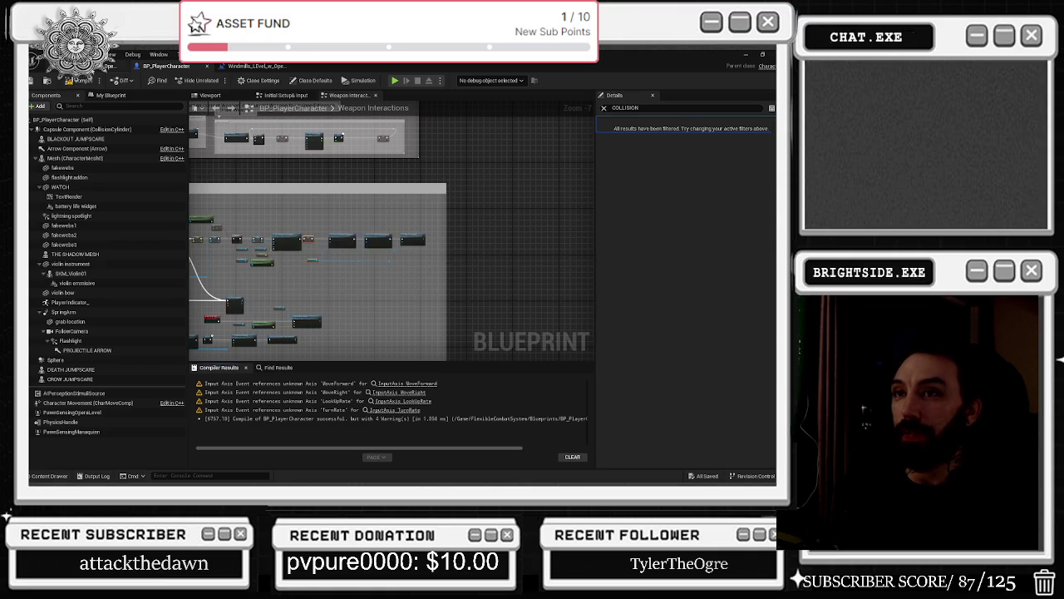
click(108, 66)
key(ctrl+s)
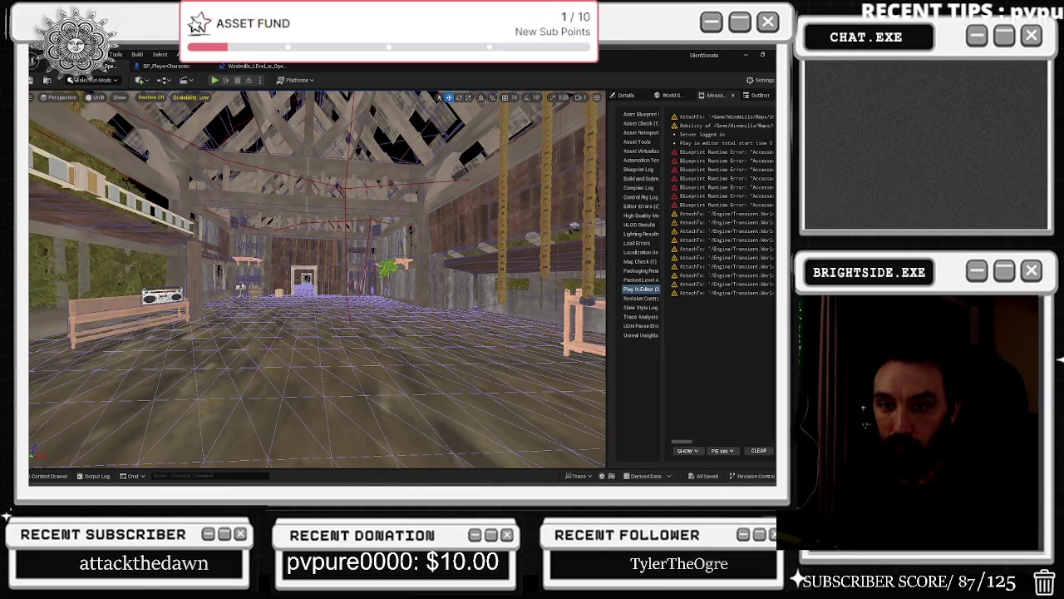
key(ctrl+r)
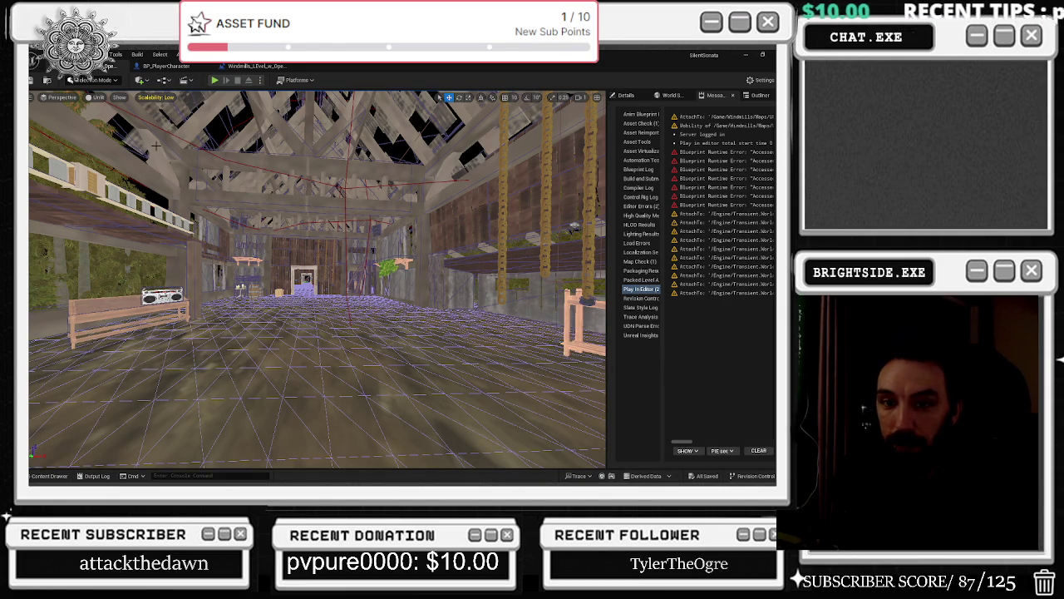
click(214, 81)
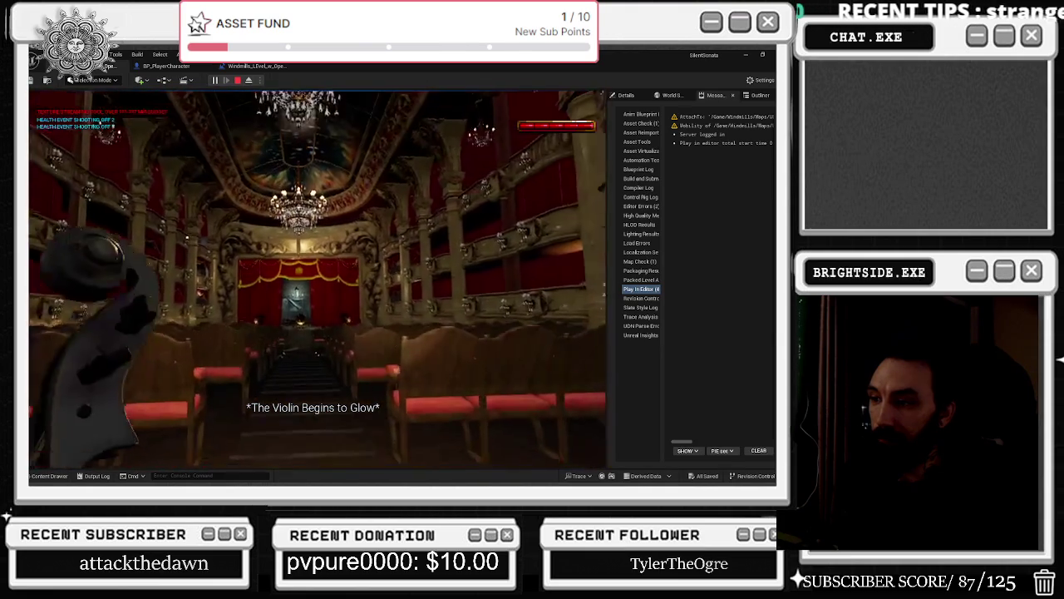
key(Escape)
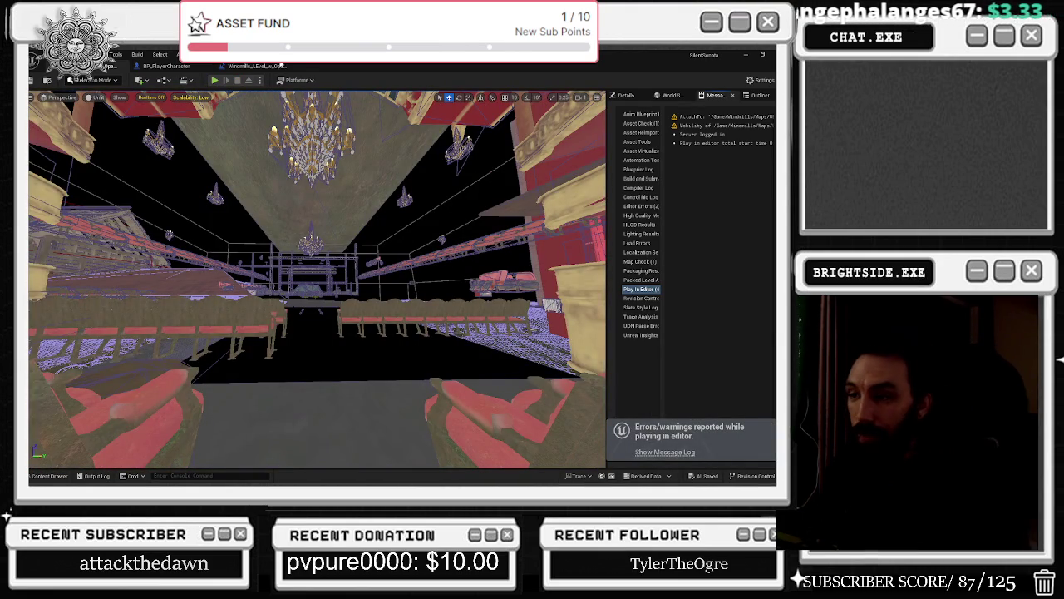
- Browse the Content Drawer to HouseProject > OperaHouse > Maps and open Demonstration_OPERA_MAIN
click(166, 66)
click(249, 66)
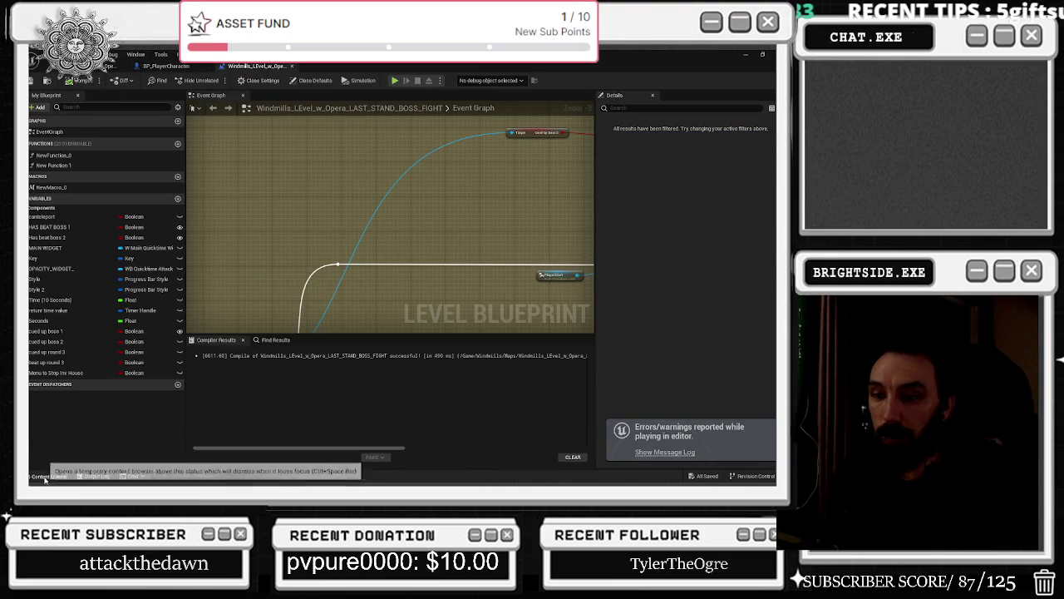
click(48, 476)
click(66, 291)
click(65, 284)
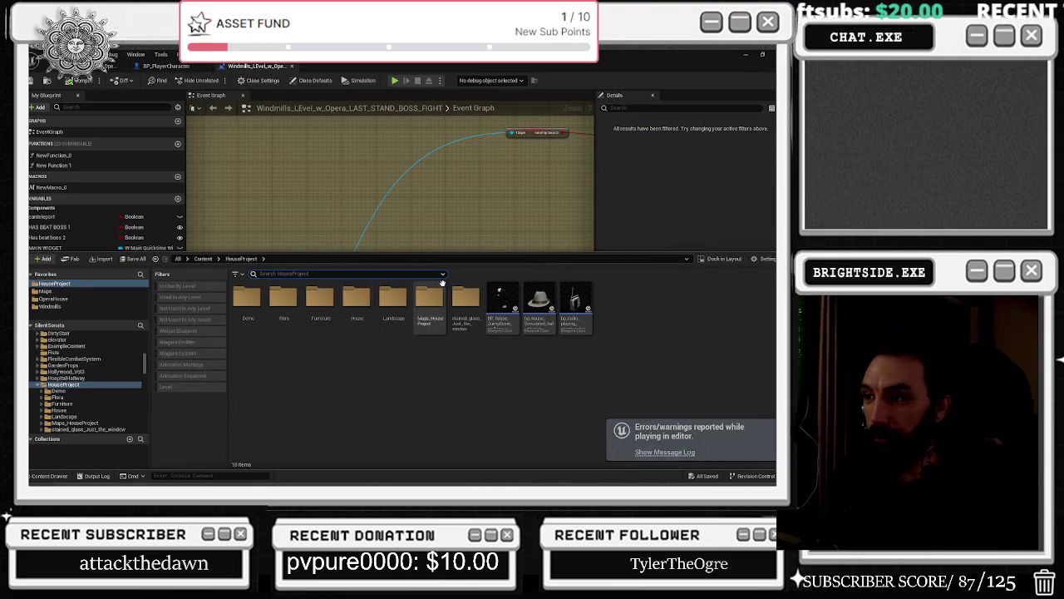
click(71, 299)
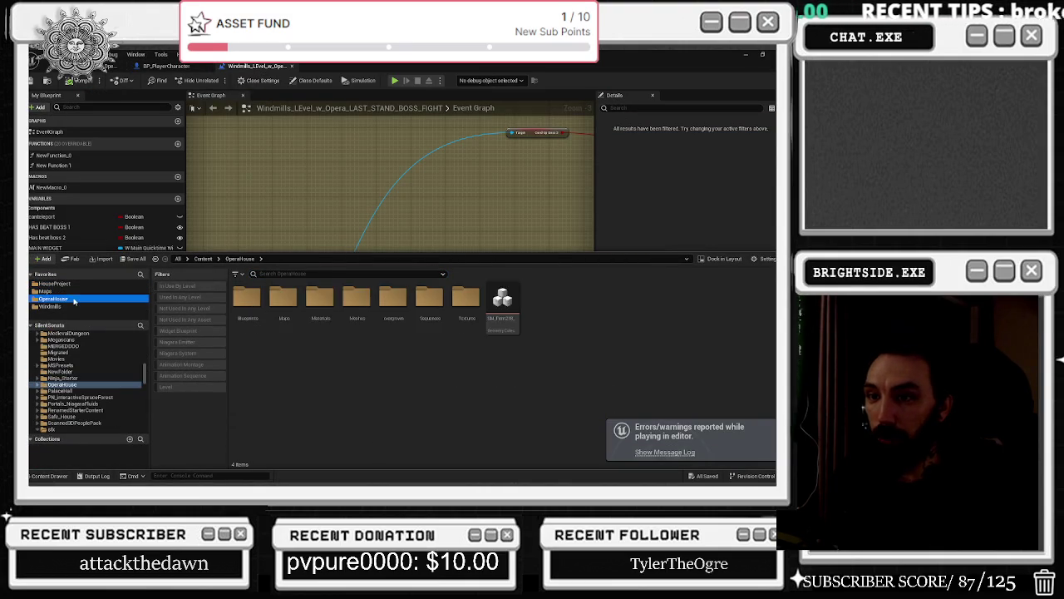
double_click(282, 299)
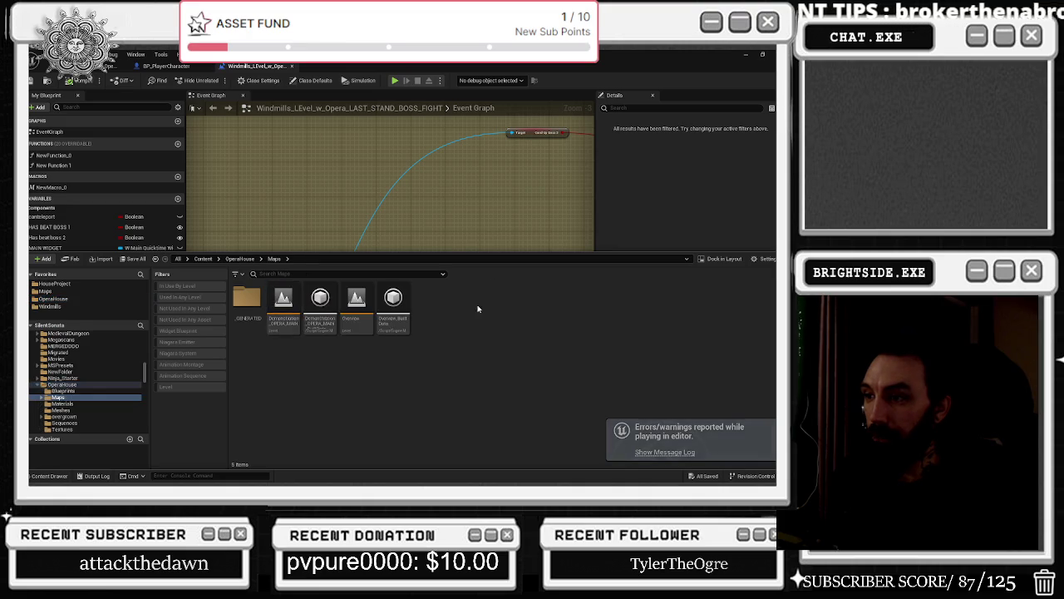
double_click(281, 314)
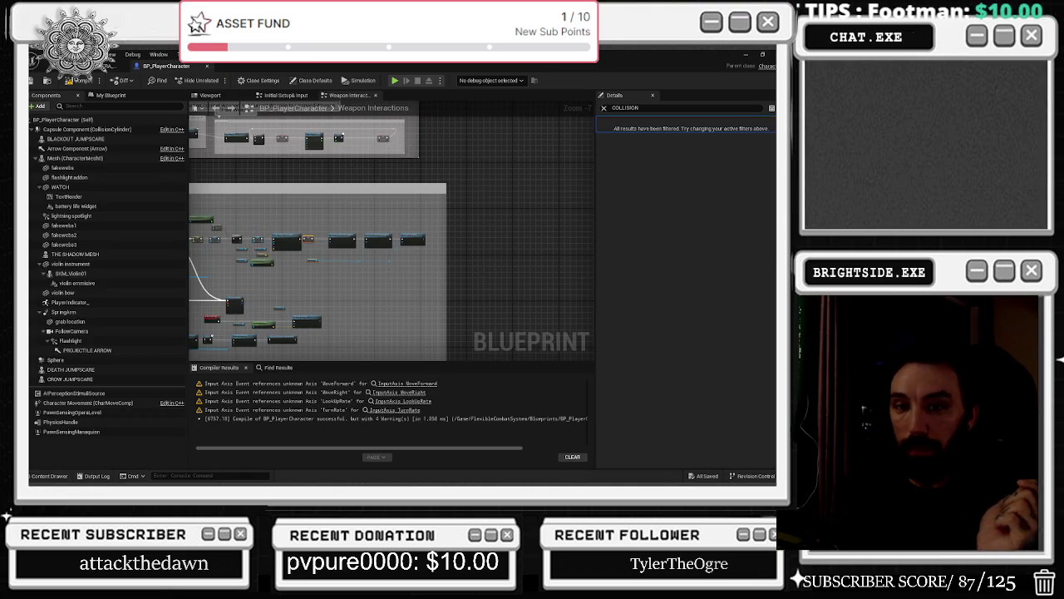
- Pan the BP_PlayerCharacter graph to the Weapon Interactions comment, then switch to the Twitch browser page
scroll(394, 193, down, 3)
mouse_move(466, 275)
mouse_down()
mouse_move(328, 272)
mouse_move(294, 258)
mouse_up()
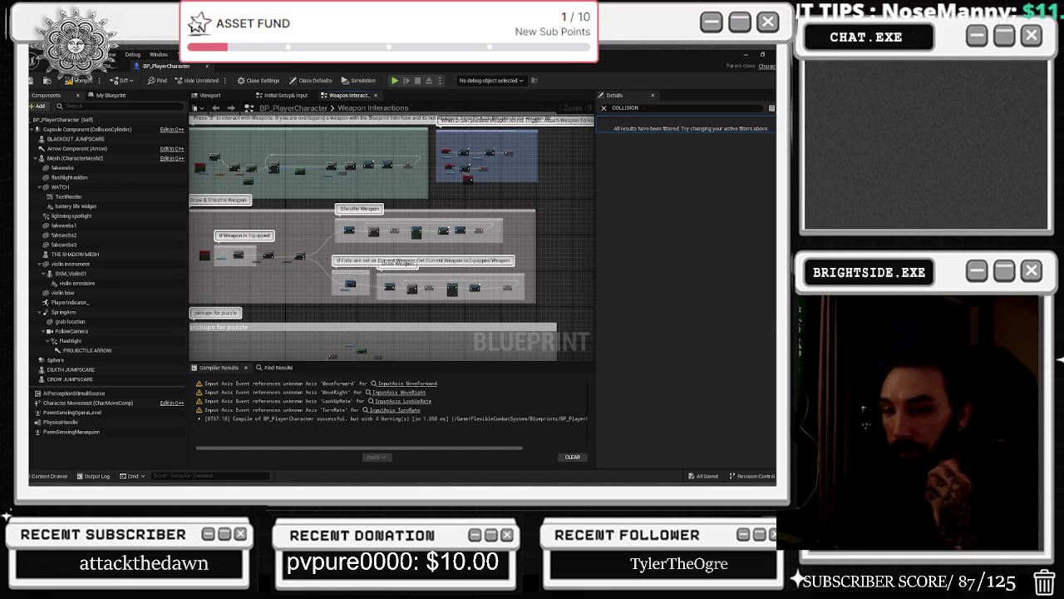
mouse_move(378, 263)
mouse_down()
mouse_move(408, 310)
mouse_move(385, 357)
mouse_up()
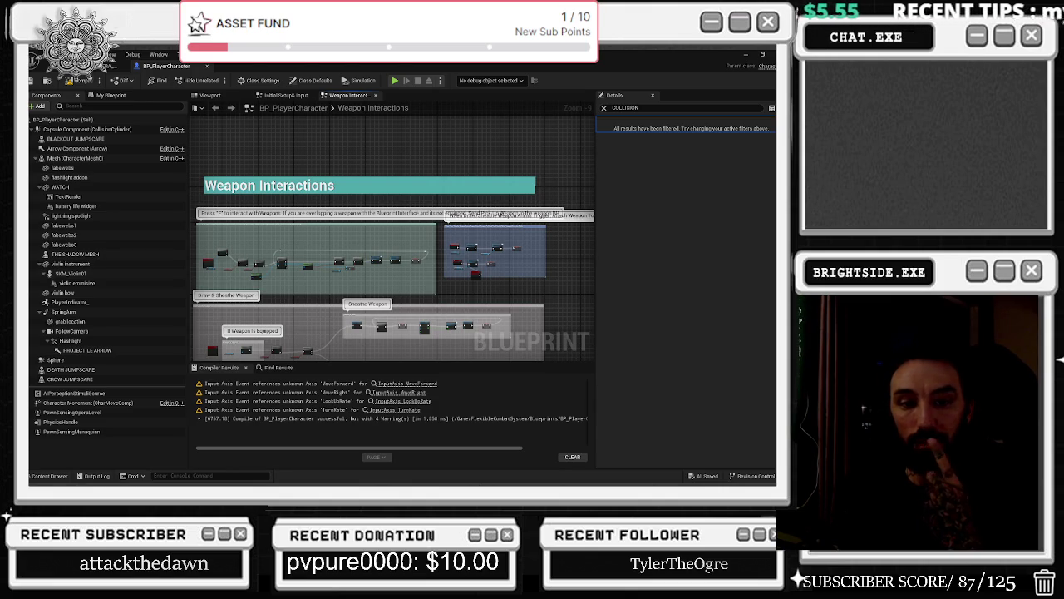
key(alt+Tab)
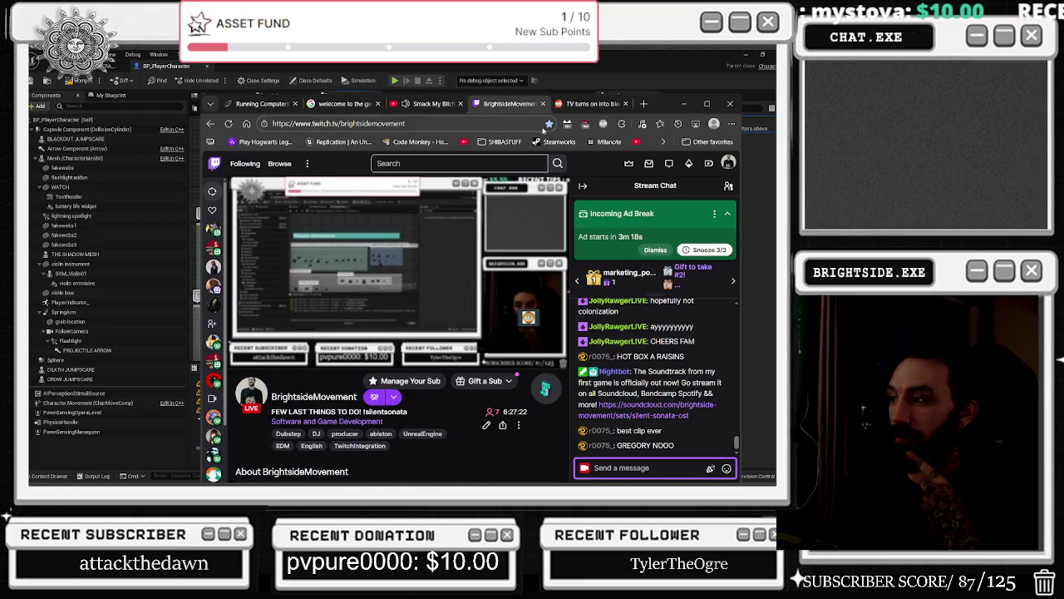
- Post a /shoutout in the Twitch stream chat for a recent chatter chosen by @-mention
mouse_move(399, 482)
text(/)
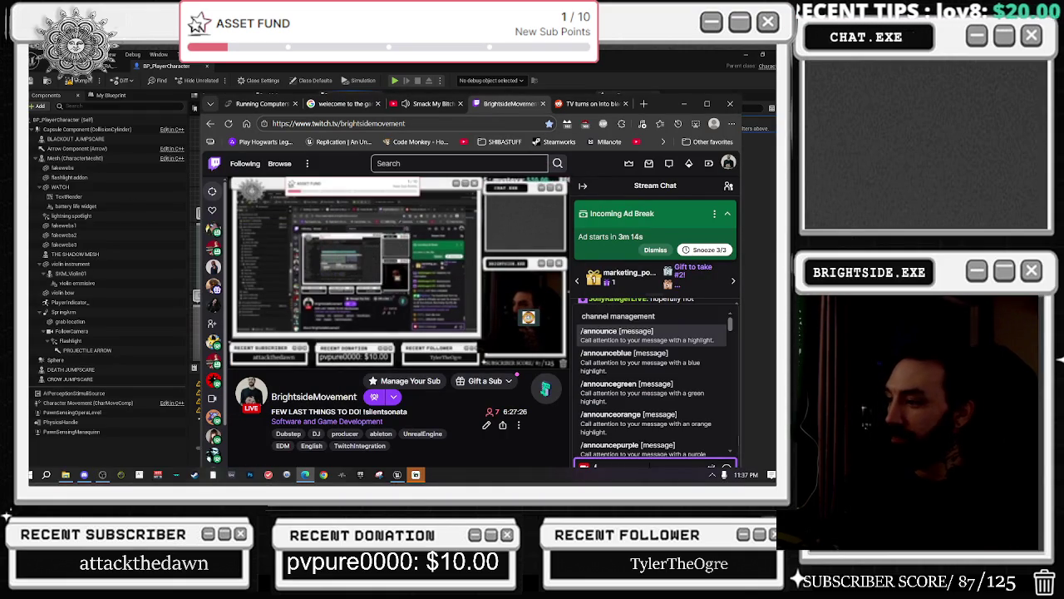
key(BackSpace)
text(@)
key(BackSpace)
text(@r)
key(Return)
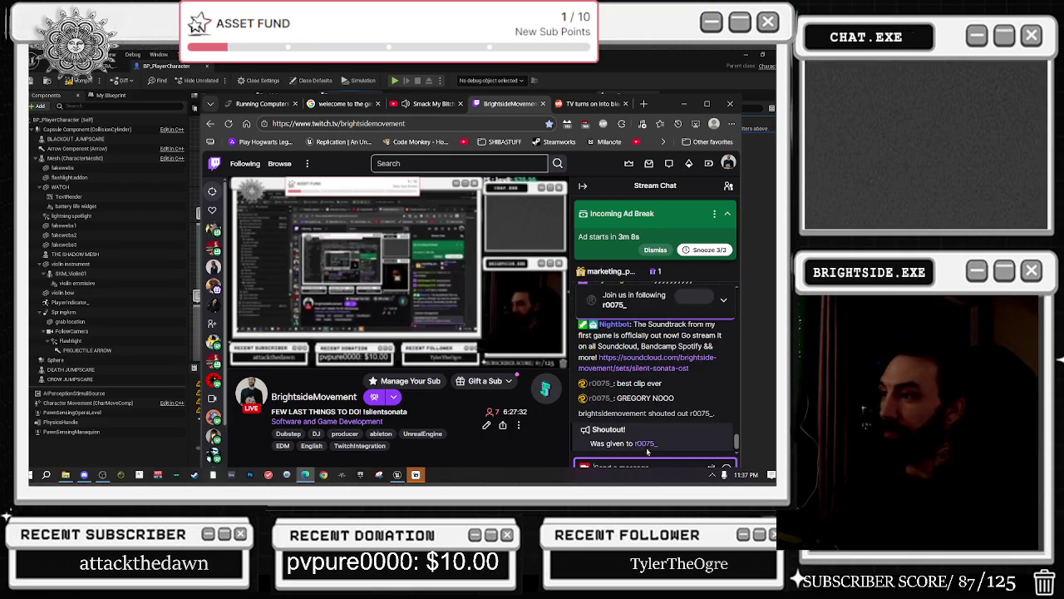